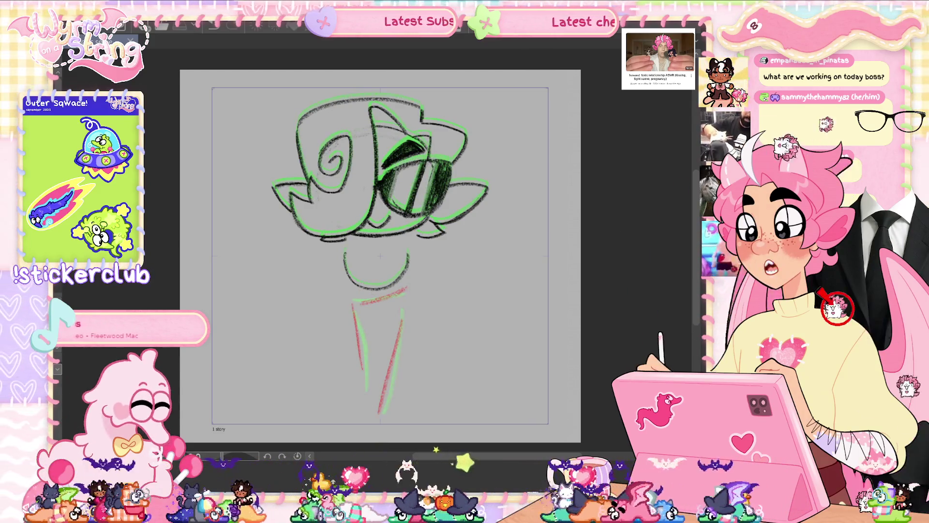
# Flip between neighbouring frames to preview the motion, then undo the red stroke under the neck.
pyautogui.press('Right')
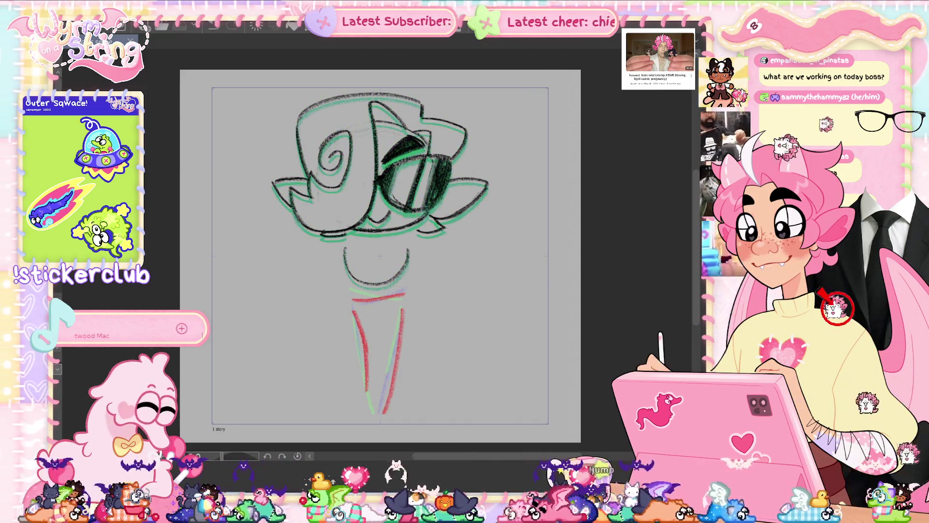
pyautogui.press('Right')
pyautogui.press('Left')
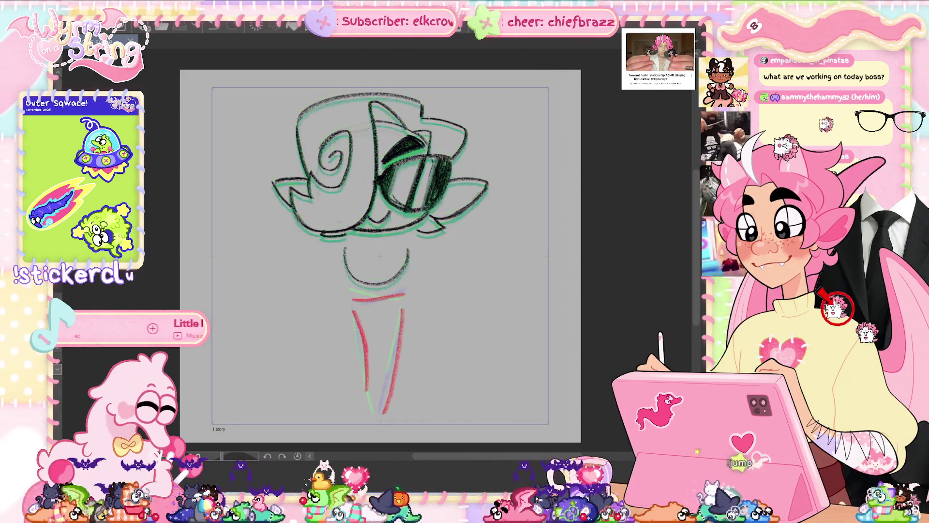
pyautogui.press('Right')
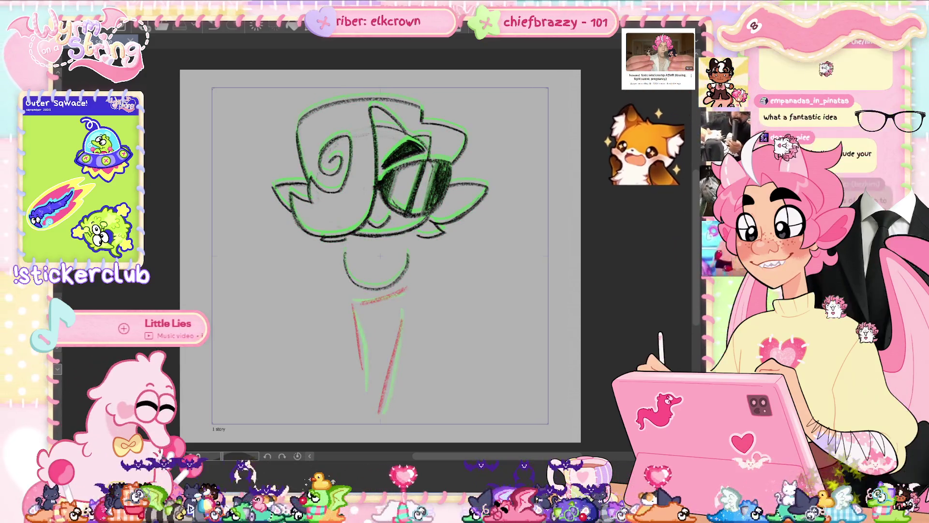
pyautogui.press('Left')
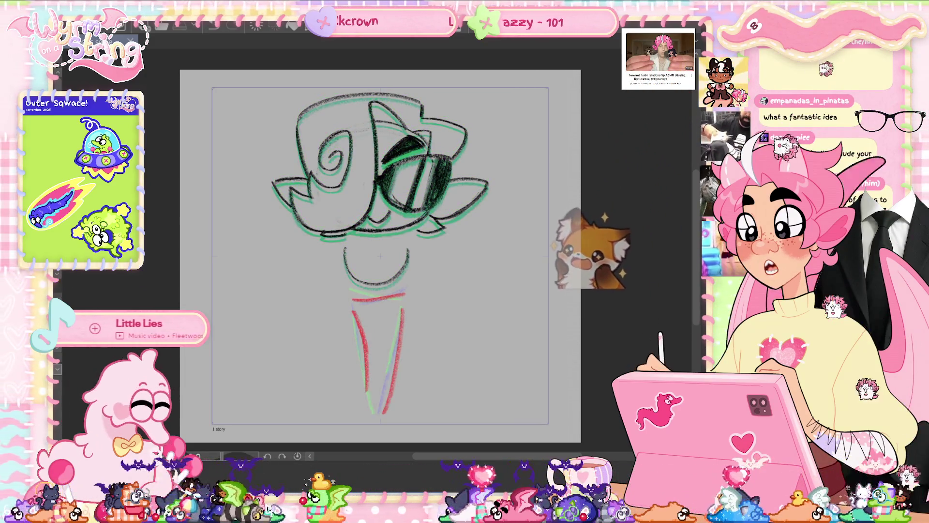
pyautogui.hotkey('ctrl', 'z')
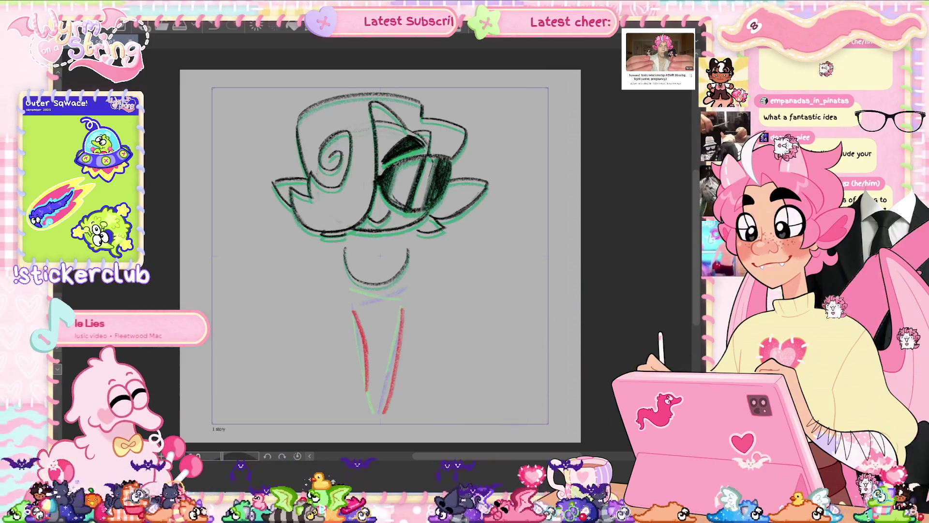
# Move to the frame without the neck stroke and draw a short red collar line under the chin.
pyautogui.press('Right')
pyautogui.press('Left')
pyautogui.press('Right')
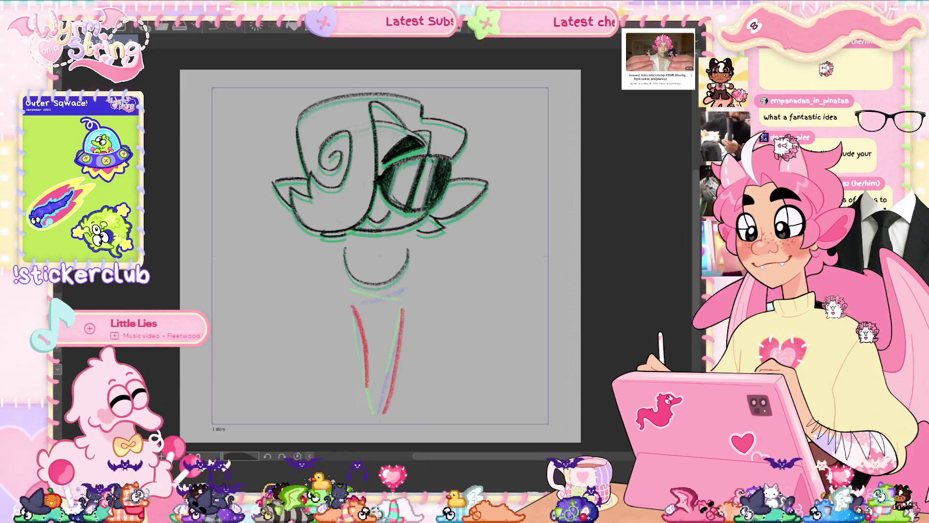
pyautogui.press('Right')
pyautogui.press('Left')
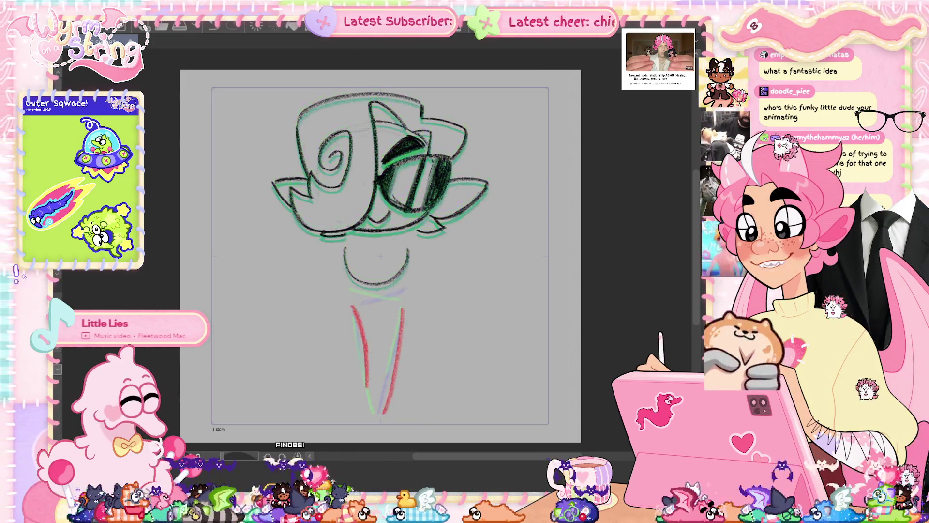
pyautogui.moveTo(350, 296); pyautogui.dragTo(404, 291)
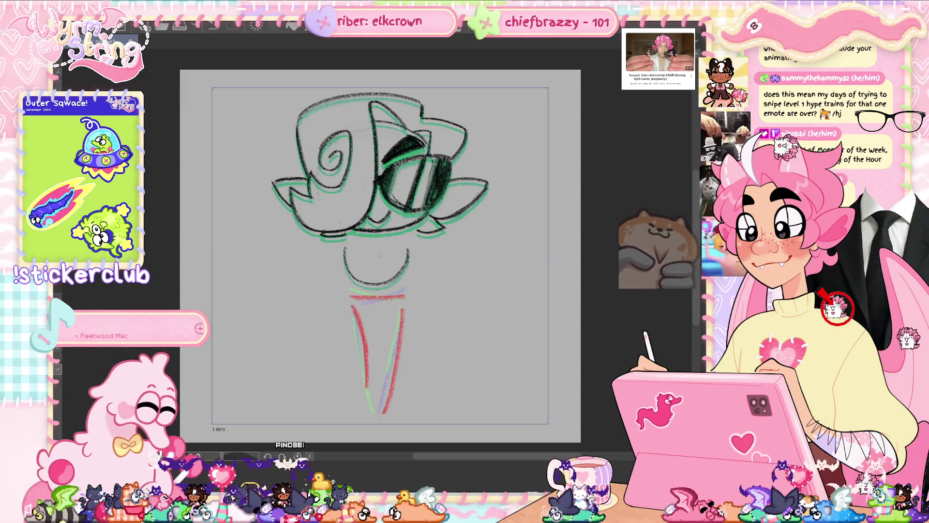
# Step ahead through the adjacent frames and bring up the animation timeline.
pyautogui.press('Right')
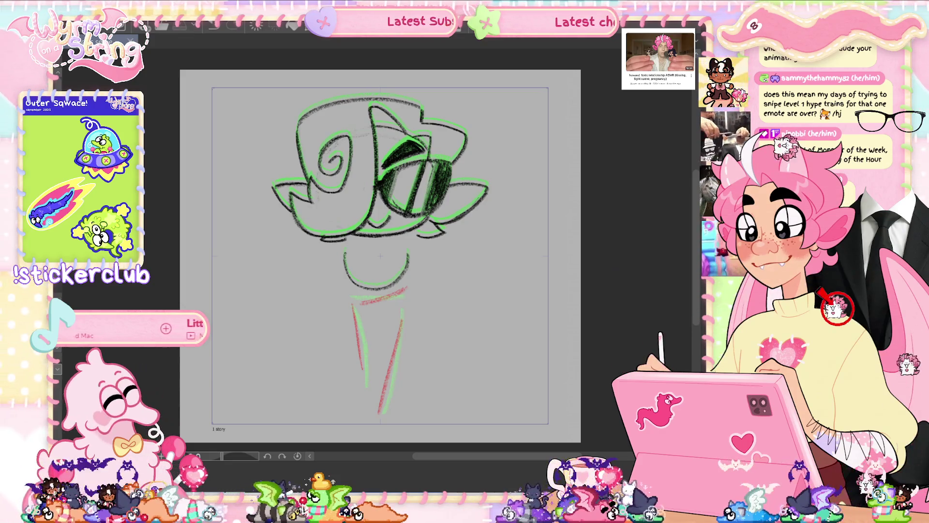
pyautogui.press('Right')
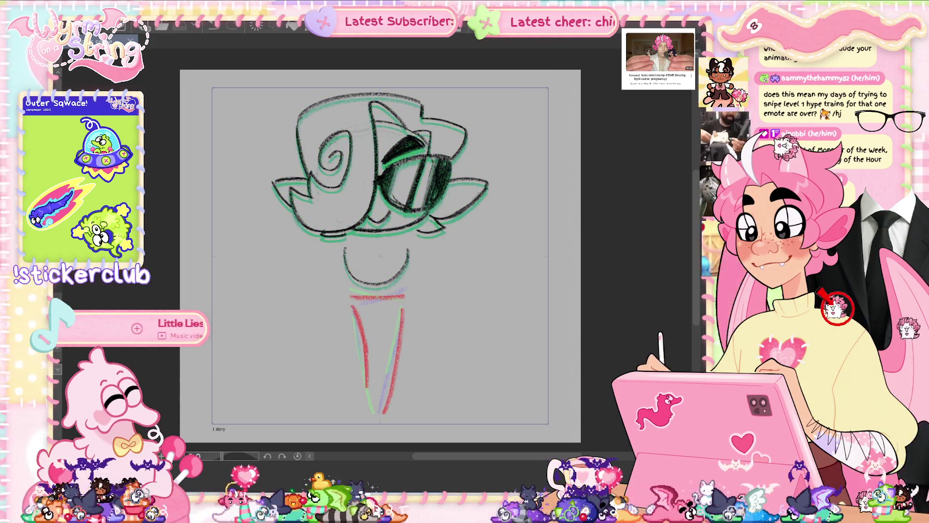
pyautogui.press('Right')
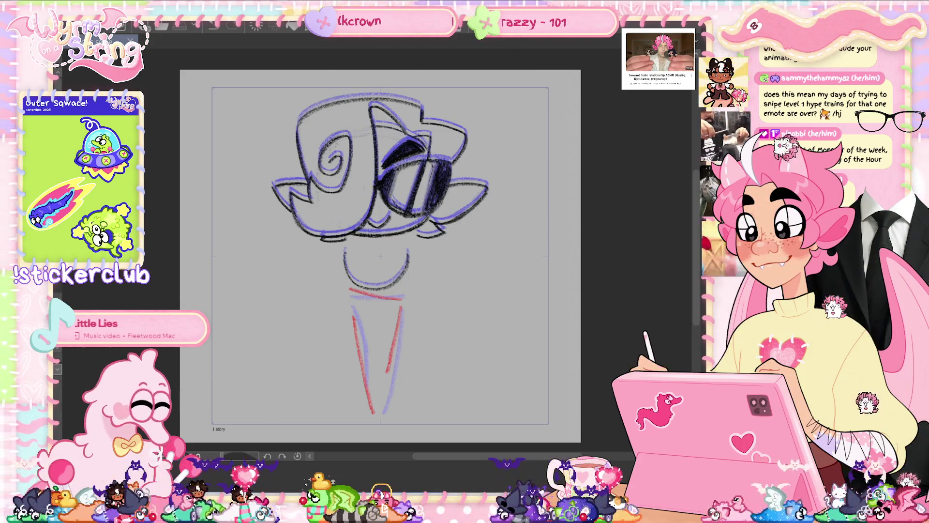
pyautogui.press('Tab')
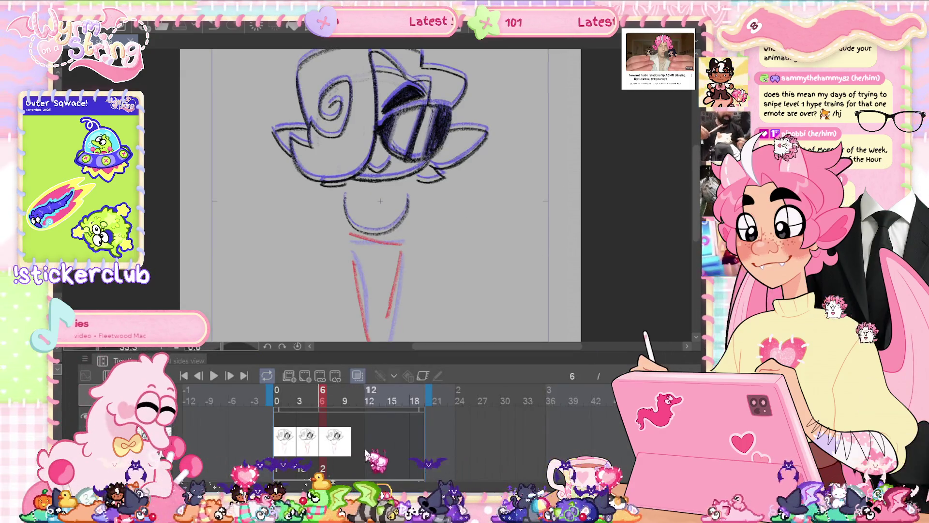
# Add a new animation cel at frame 9, then return to a drawn sketch frame.
pyautogui.click(305, 376)
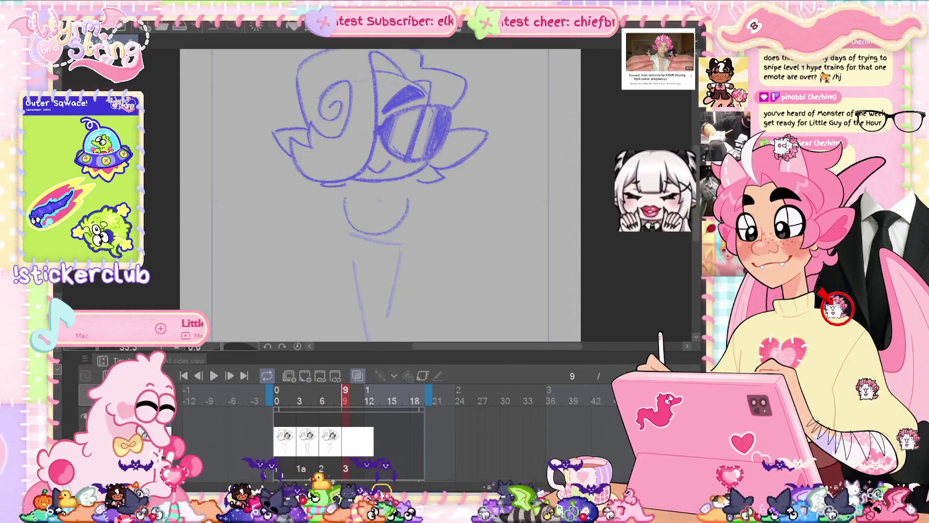
pyautogui.press('Tab')
pyautogui.hotkey('ctrl', 'z')
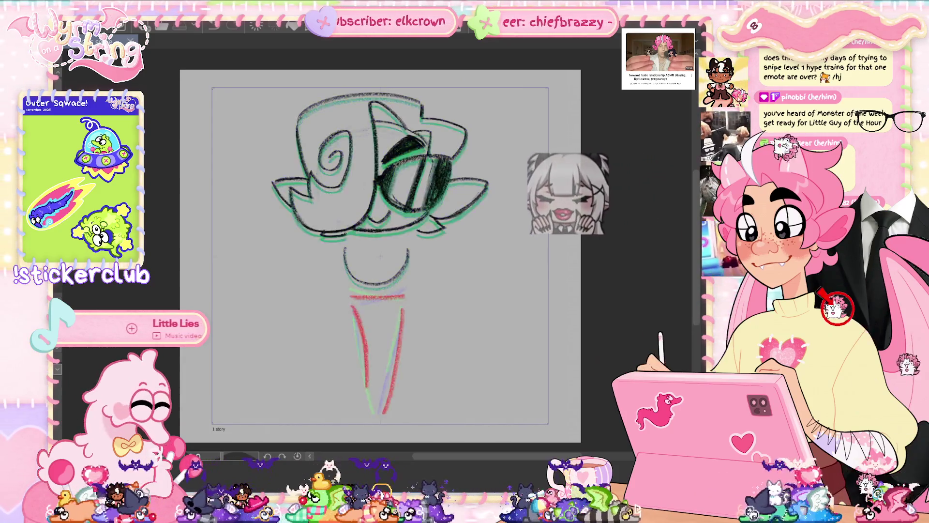
pyautogui.press('Right')
pyautogui.press('Left')
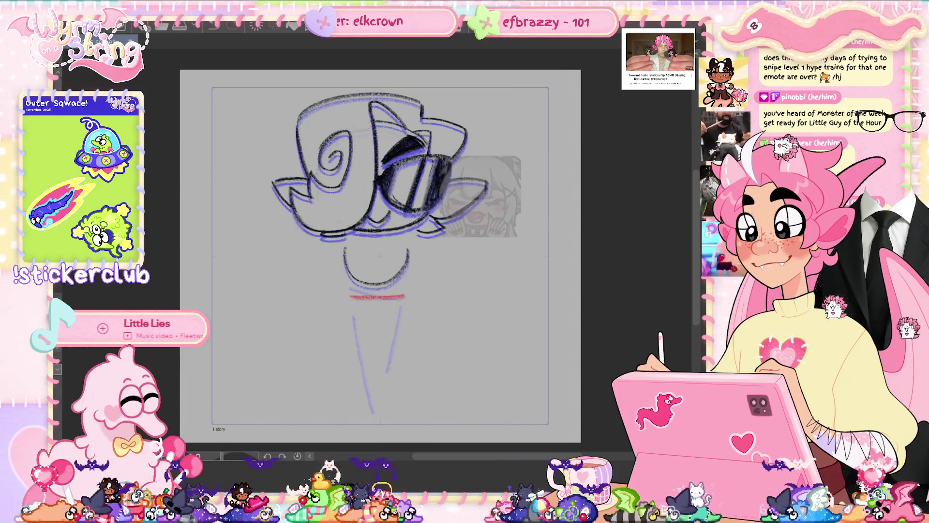
# Delete the selected layer and flip between frames to compare the drawings.
pyautogui.press('Delete')
pyautogui.press('Return')
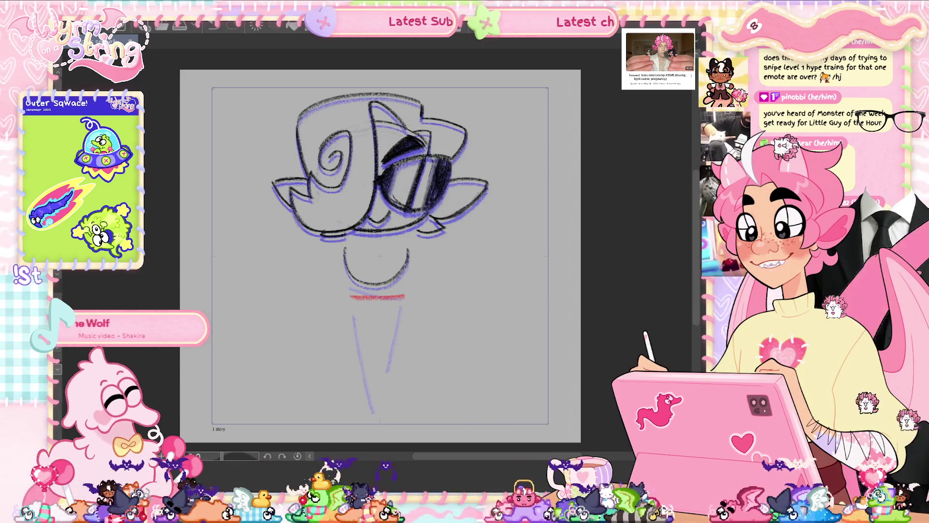
pyautogui.press('Right')
pyautogui.press('Left')
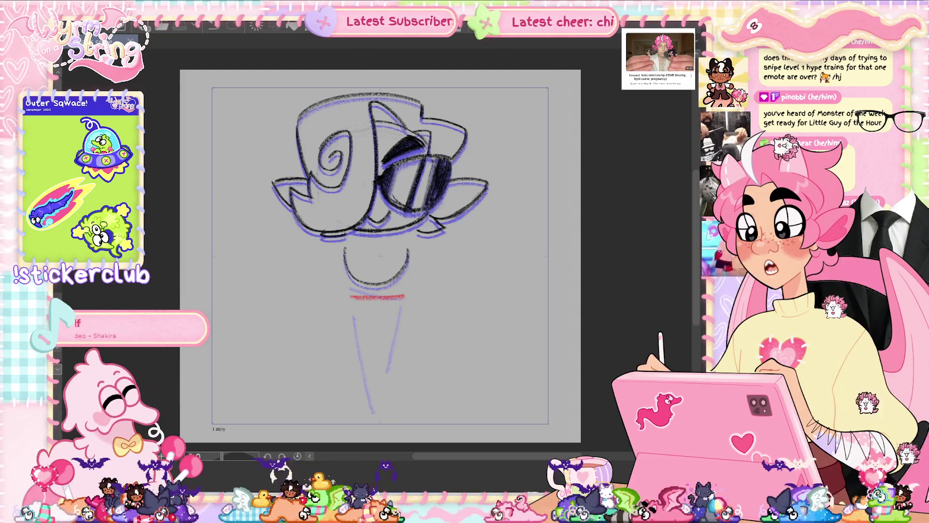
pyautogui.press('Left')
pyautogui.press('Left')
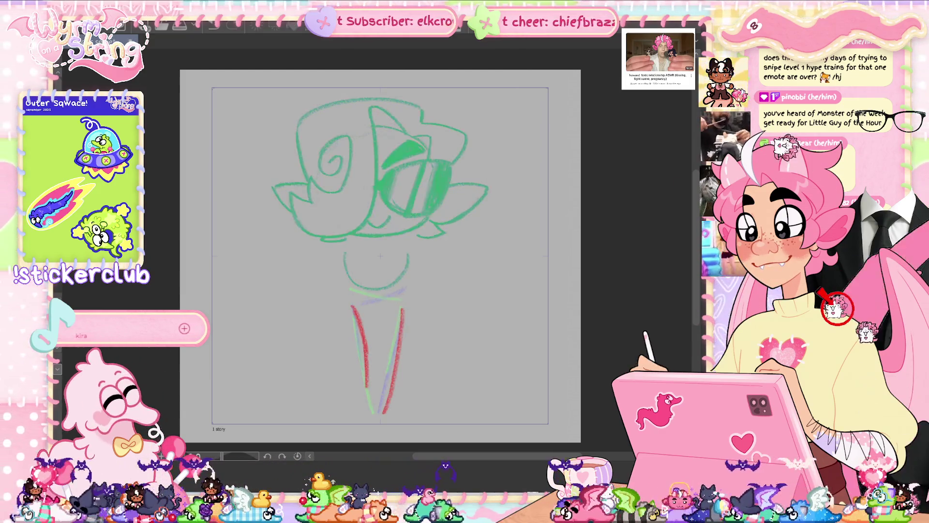
pyautogui.press('Right')
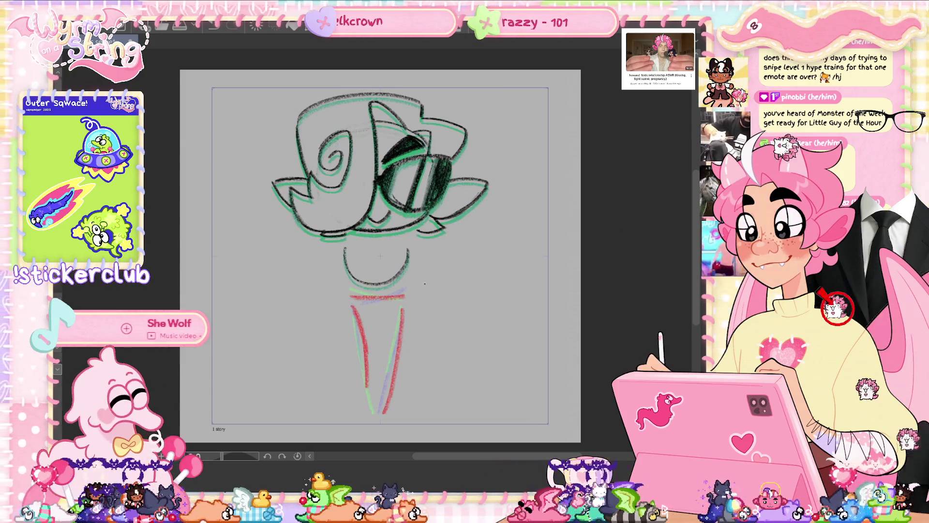
# Trim the red neck line by erasing inside a lasso selection, discarding a stray black stroke.
pyautogui.moveTo(425, 286); pyautogui.dragTo(455, 290)
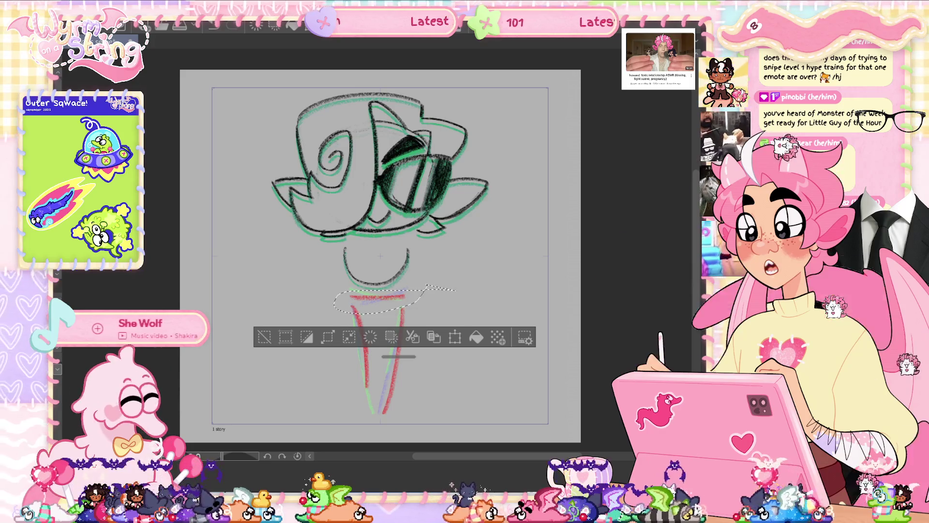
pyautogui.moveTo(376, 299); pyautogui.dragTo(370, 297)
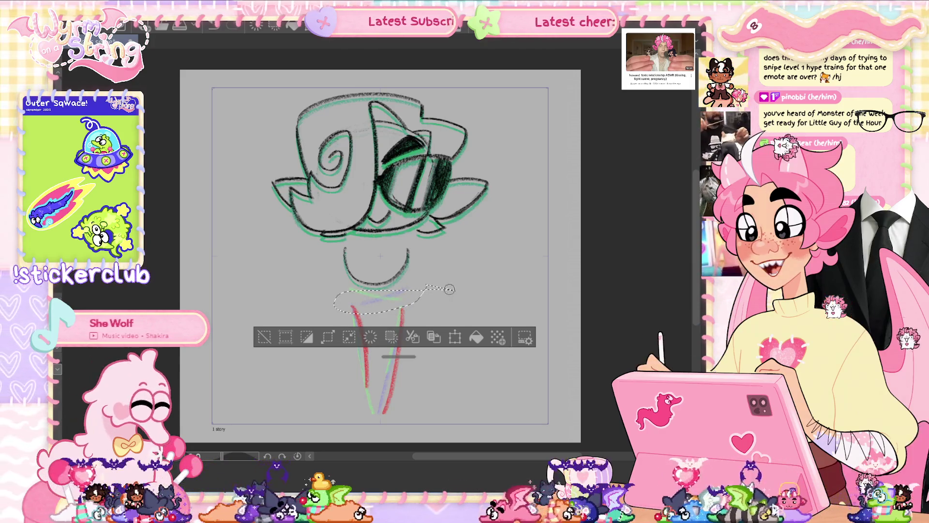
pyautogui.hotkey('ctrl', 'd')
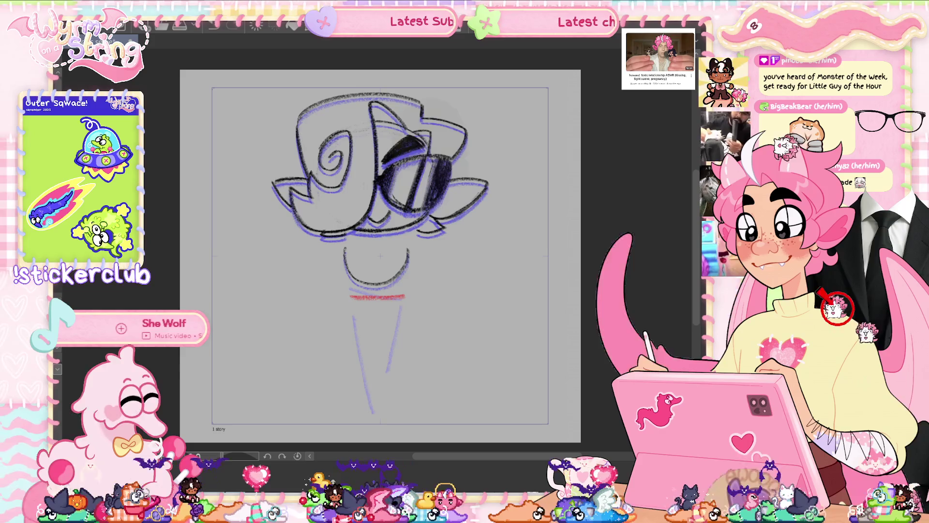
pyautogui.moveTo(338, 310); pyautogui.dragTo(366, 313)
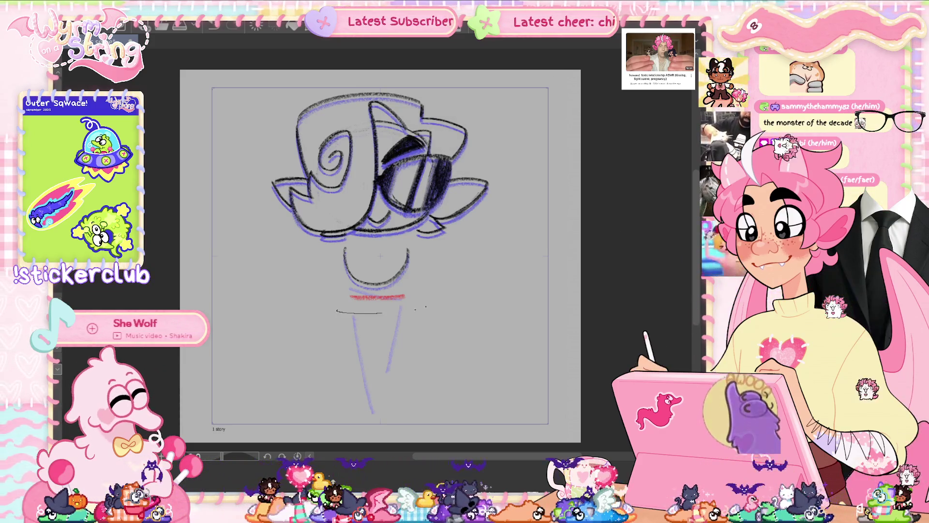
pyautogui.hotkey('ctrl', 'z')
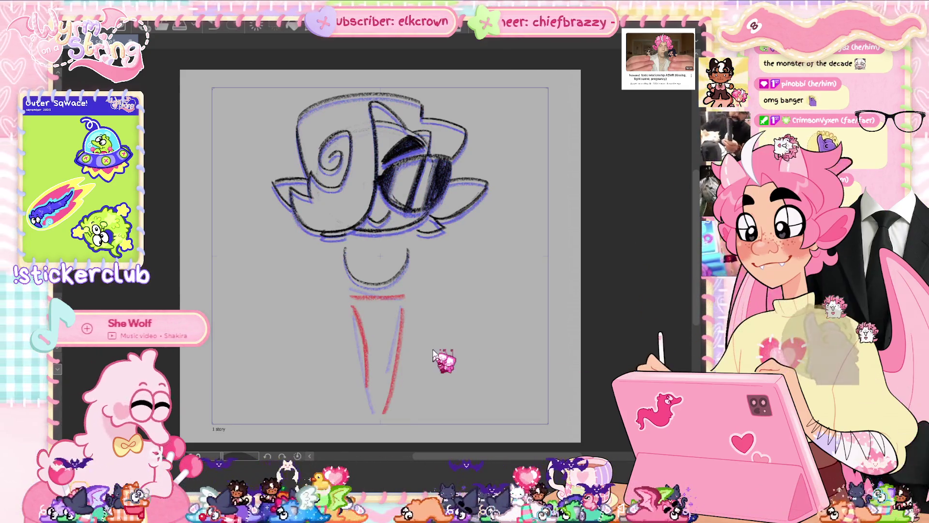
# Flip the red leg lines vertically with a Ctrl+T transform.
pyautogui.hotkey('ctrl', 't')
pyautogui.rightClick(383, 328)
pyautogui.click(441, 279)
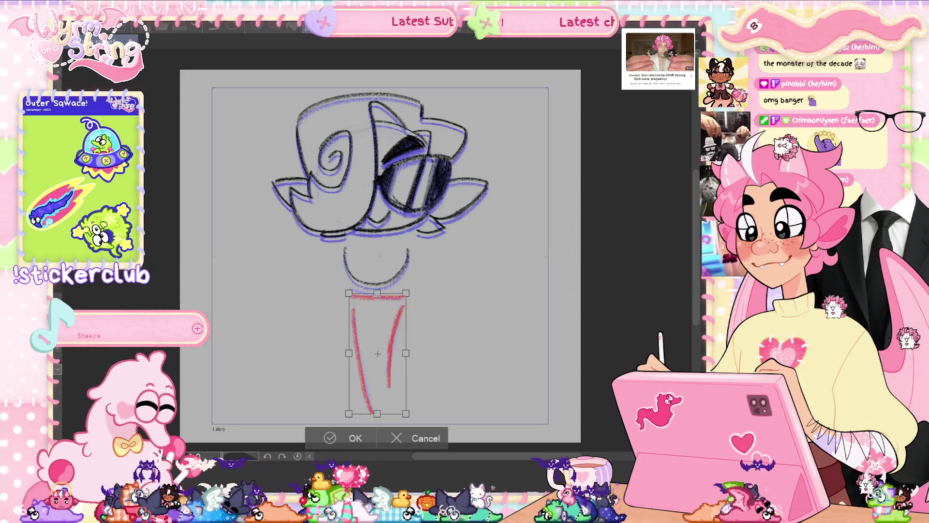
pyautogui.click(332, 429)
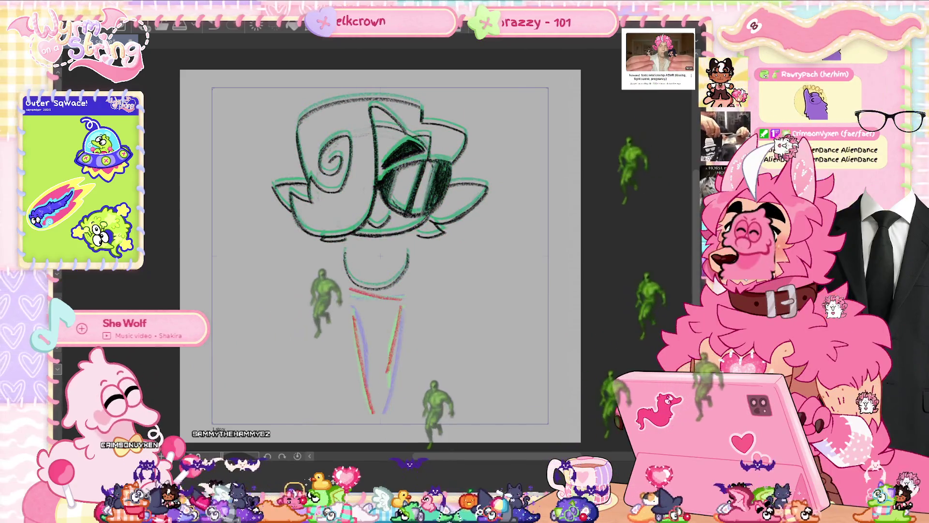
# Compare neighbouring frames, set the playback range to end at frame 12, and play the animation.
pyautogui.press('Right')
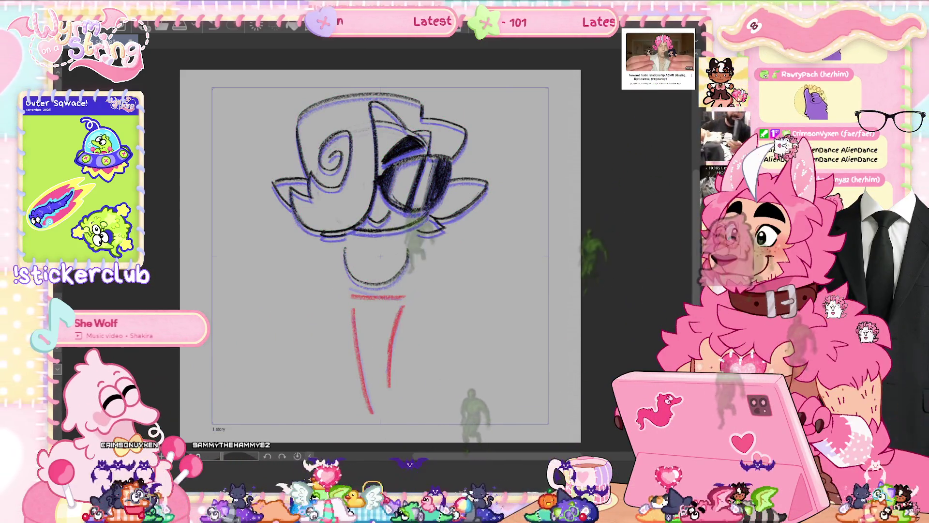
pyautogui.press('Left')
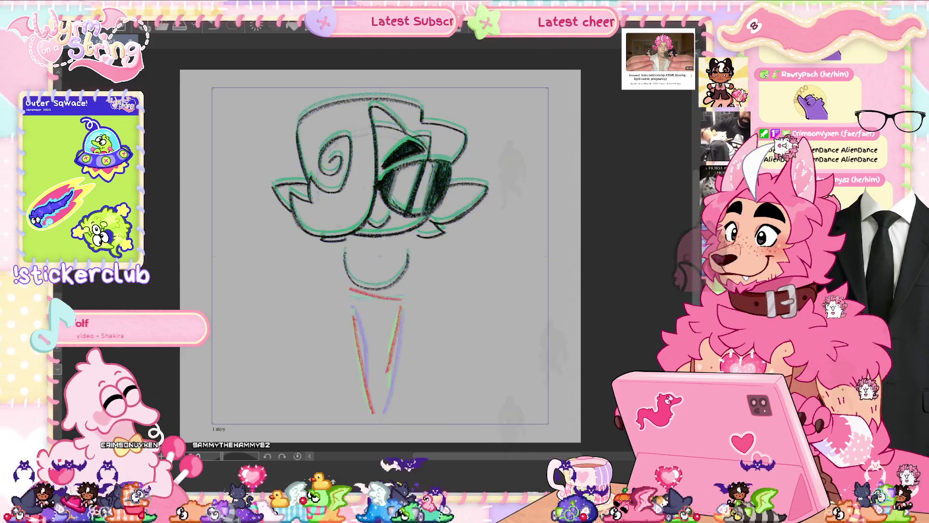
pyautogui.press('Right')
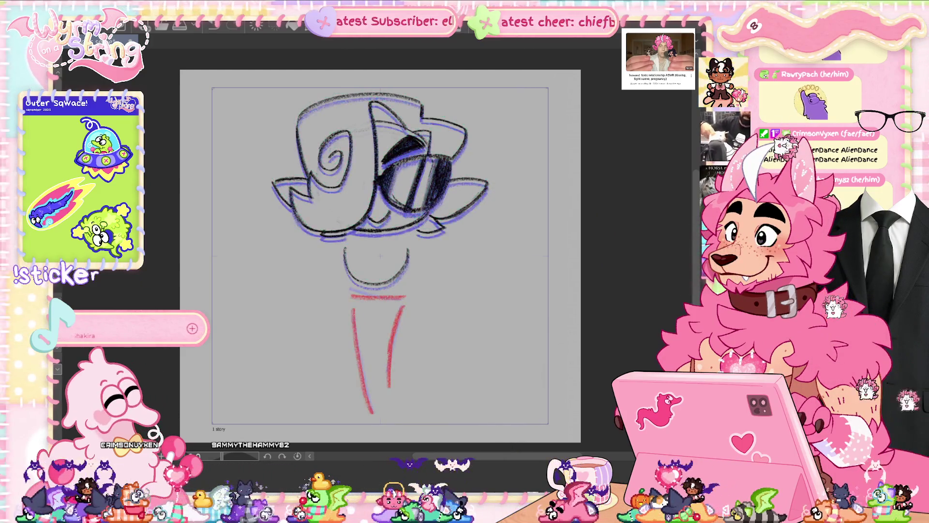
pyautogui.press('Left')
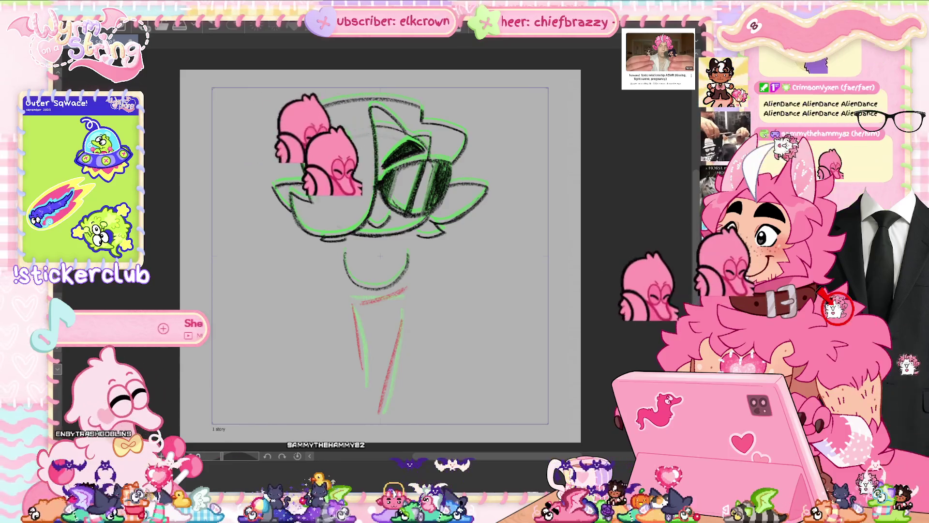
pyautogui.press('Tab')
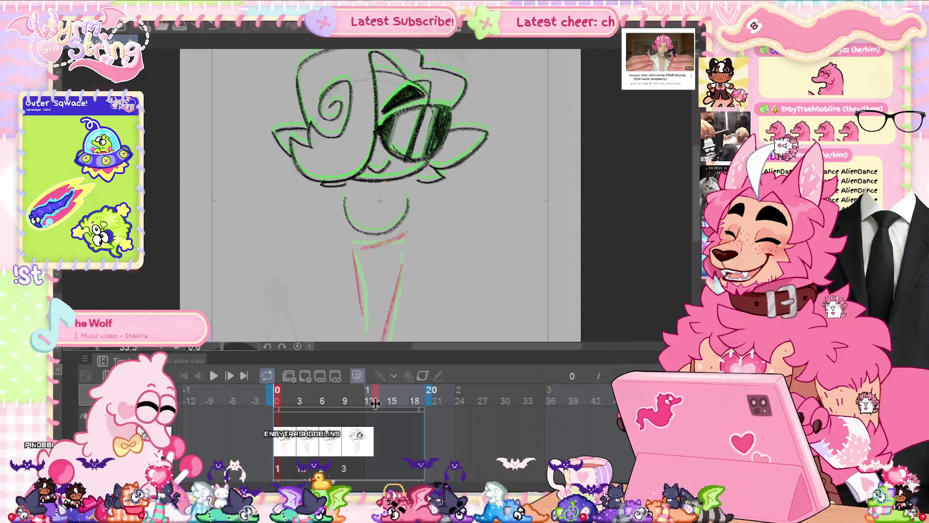
pyautogui.moveTo(375, 403); pyautogui.dragTo(368, 405)
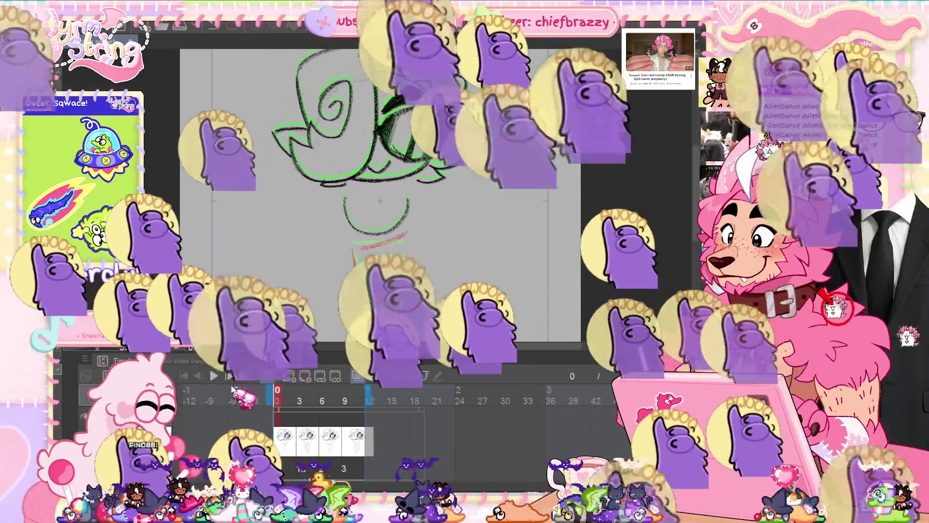
pyautogui.click(214, 377)
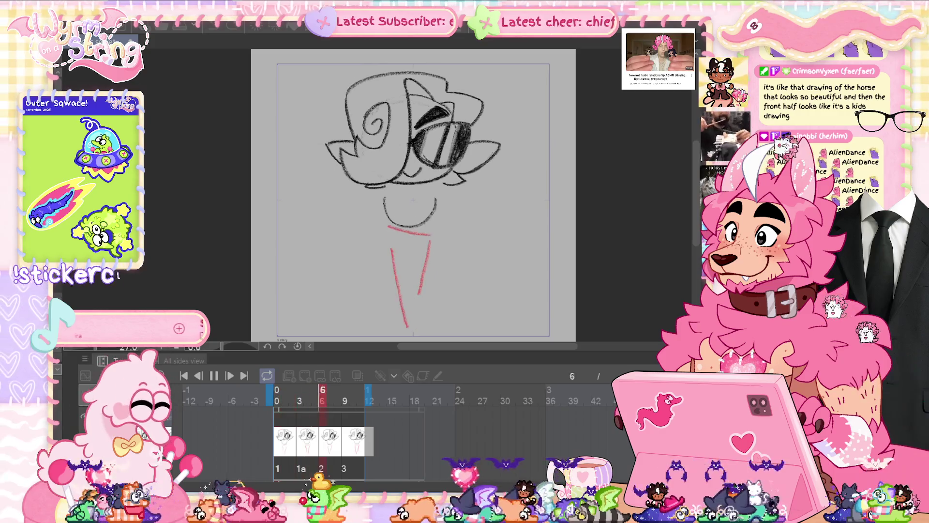
# Stop playback on frame 3 and turn on onion skin.
pyautogui.press('Return')
pyautogui.press('o')
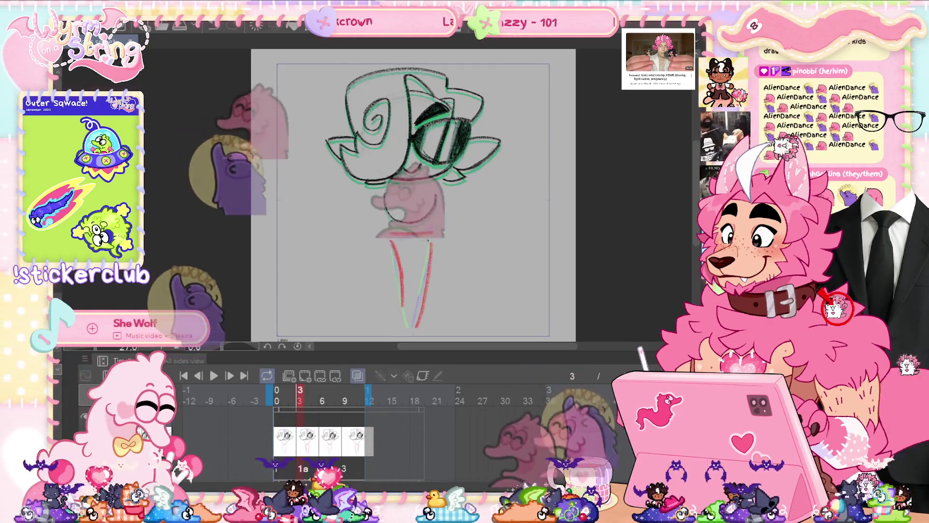
# Redraw a longer red line beneath the chin on frame 3, then fit the page and replay.
pyautogui.scroll(5, 424, 239)
pyautogui.press('Home')
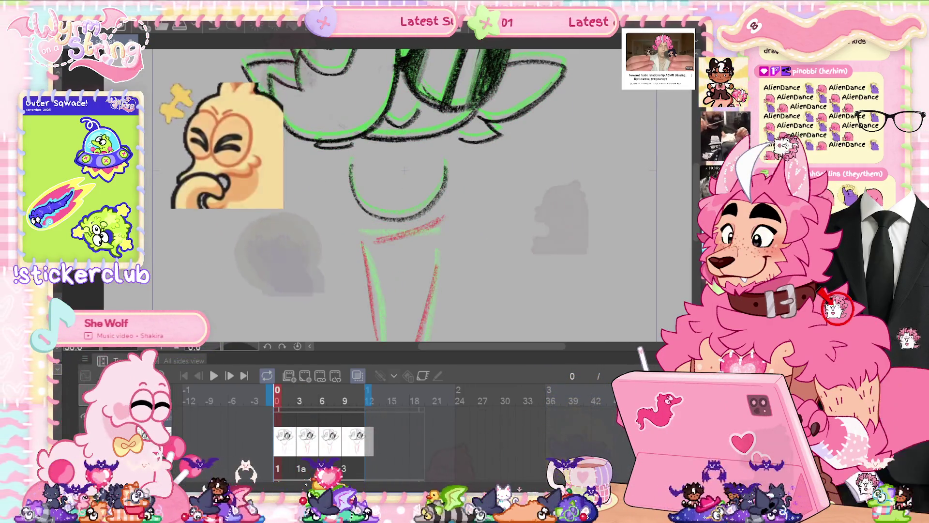
pyautogui.scroll(2, 404, 170)
pyautogui.press('Right')
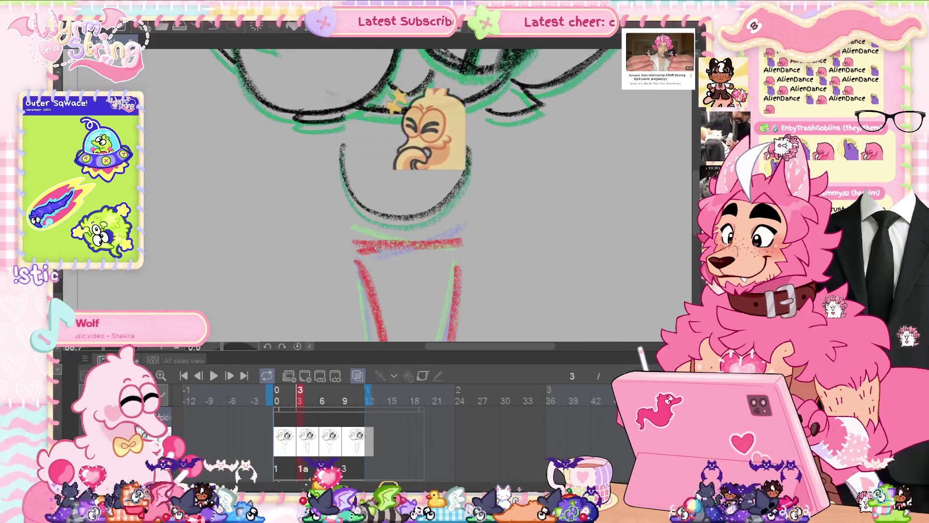
pyautogui.moveTo(420, 241); pyautogui.dragTo(469, 232)
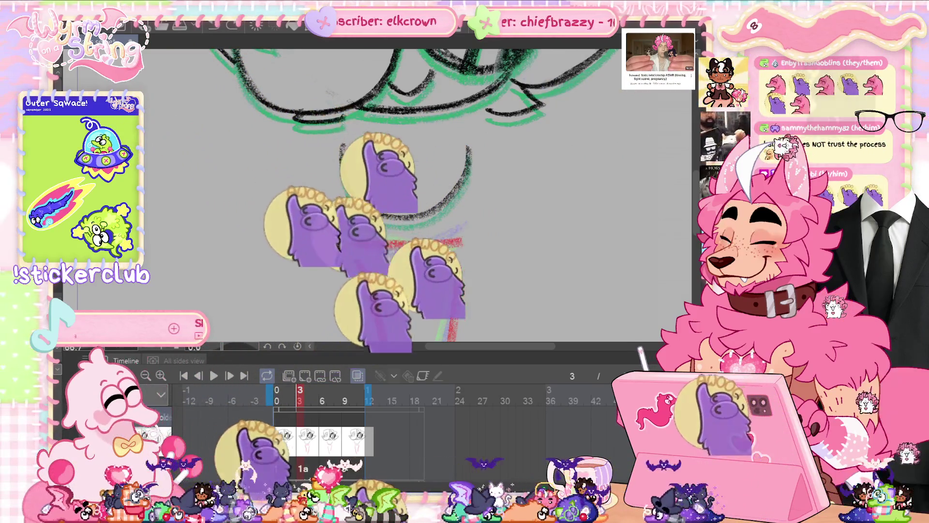
pyautogui.hotkey('ctrl', 'z')
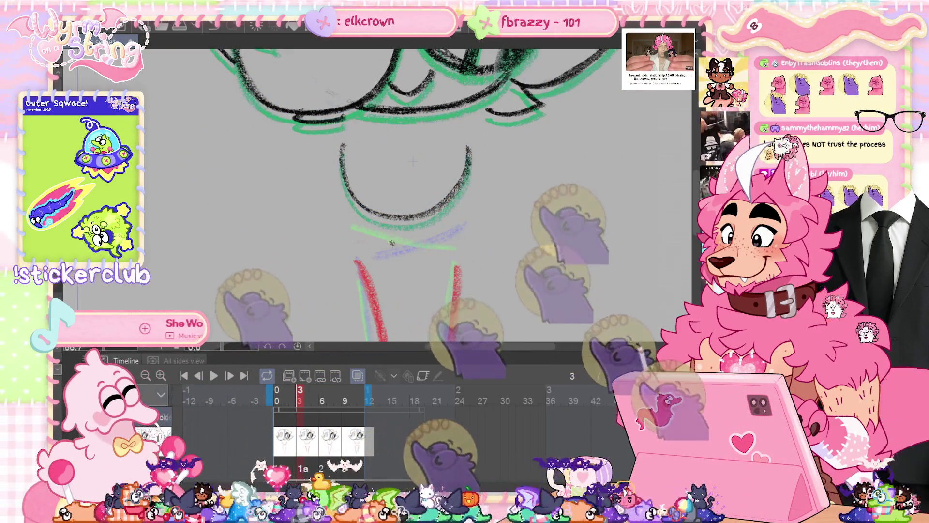
pyautogui.moveTo(365, 253); pyautogui.dragTo(473, 233)
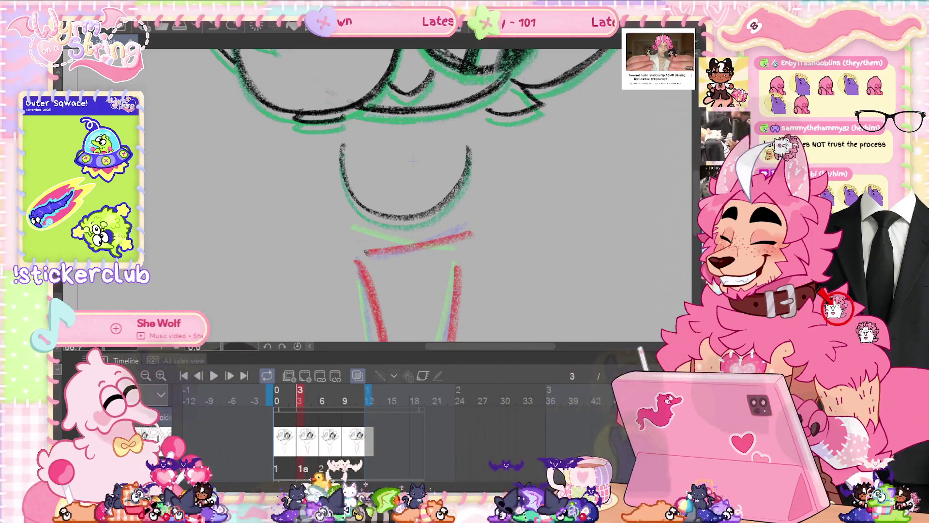
pyautogui.moveTo(367, 251); pyautogui.dragTo(359, 251)
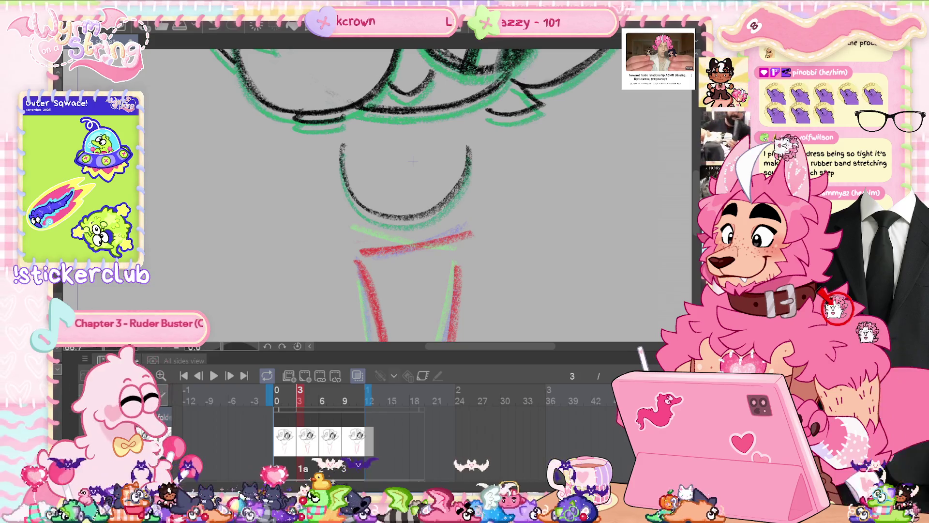
pyautogui.hotkey('ctrl', '0')
pyautogui.click(213, 381)
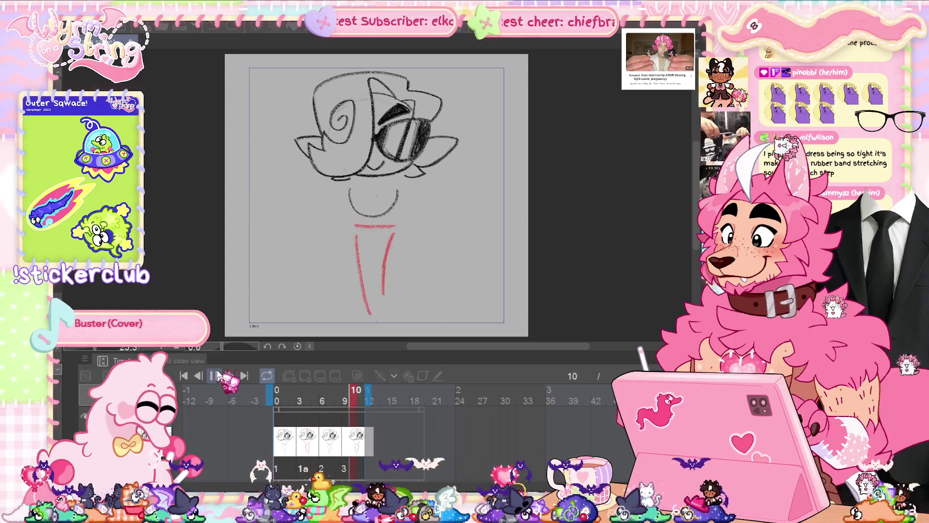
# Stop playback and redraw the red leg lines on the frame 9 drawing.
pyautogui.click(214, 376)
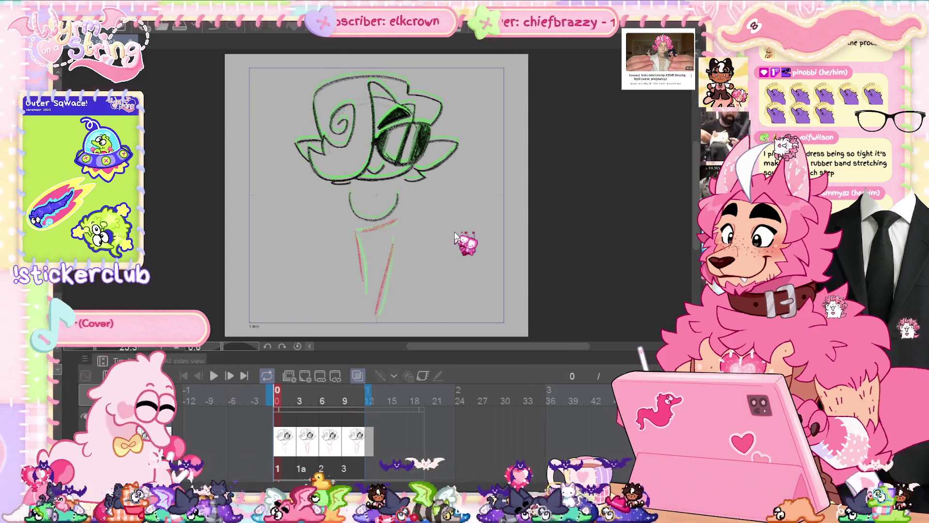
pyautogui.click(299, 394)
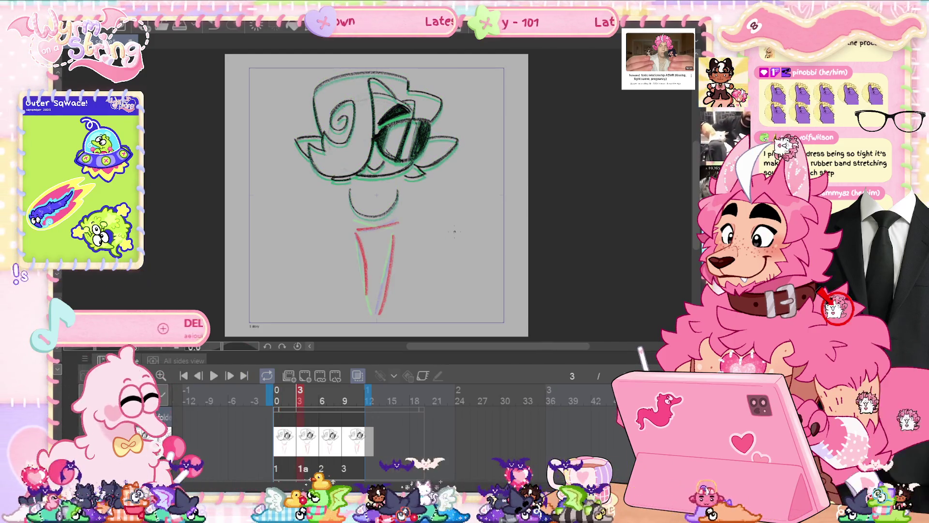
pyautogui.click(345, 395)
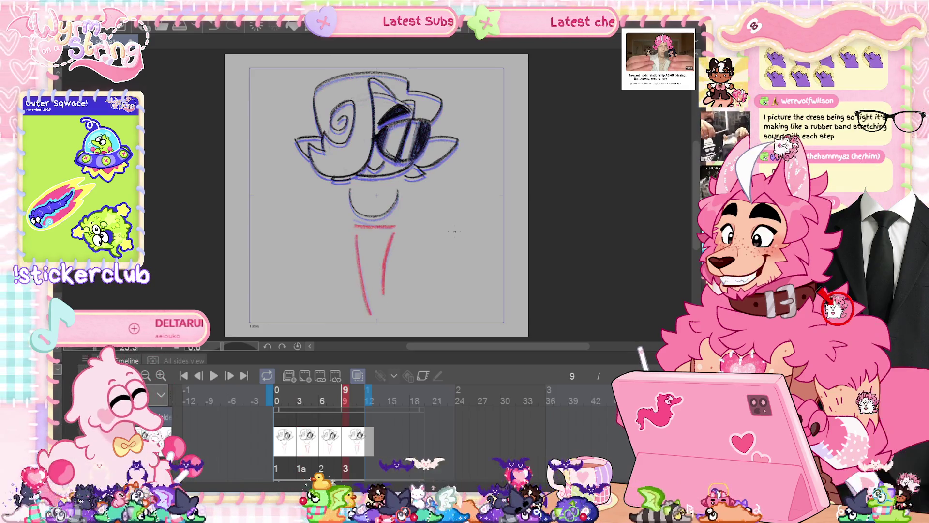
pyautogui.moveTo(397, 228); pyautogui.dragTo(380, 312)
# Try transforming the new red strokes with Ctrl+T, then undo the transform.
pyautogui.hotkey('ctrl', 't')
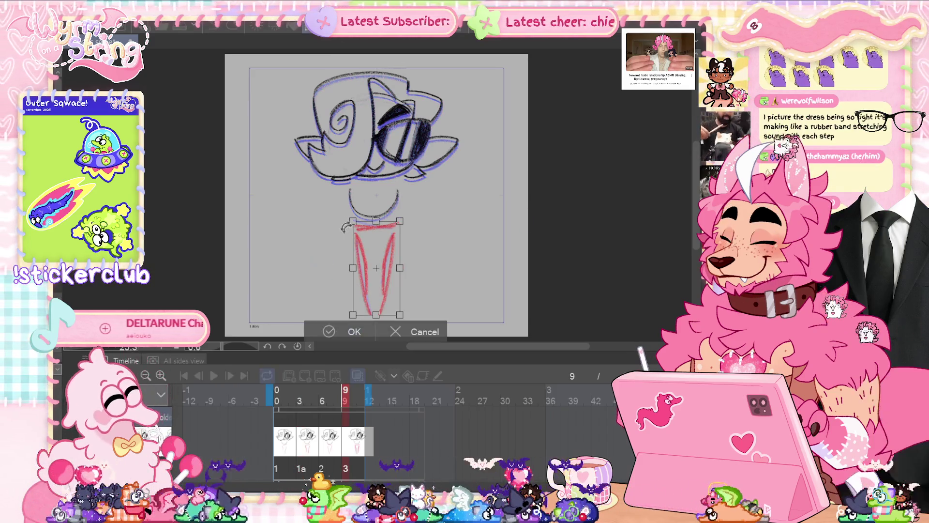
pyautogui.rightClick(383, 249)
pyautogui.click(428, 380)
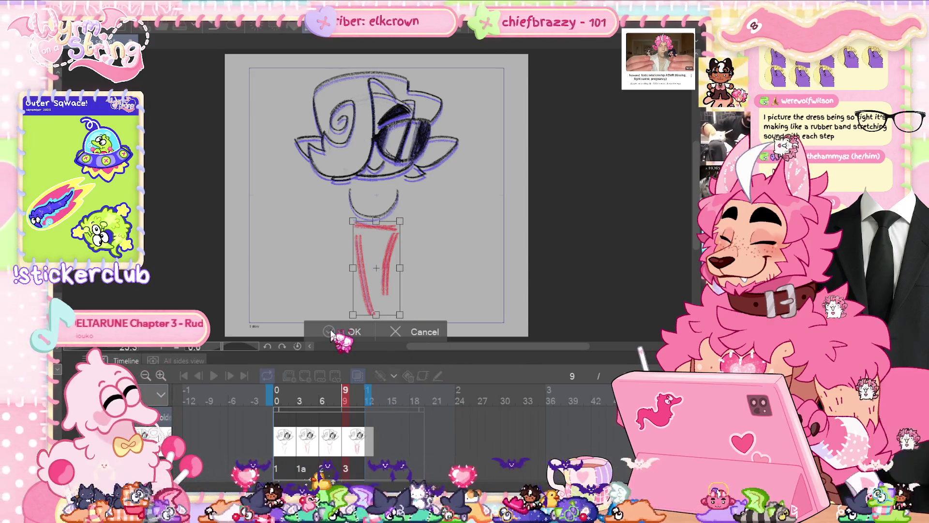
pyautogui.click(332, 332)
pyautogui.hotkey('ctrl', 'z')
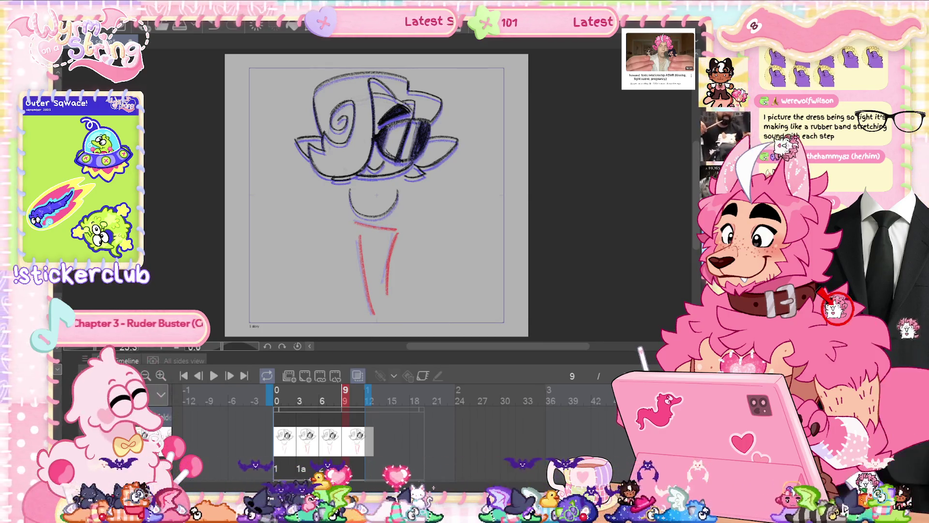
# Compare frames 6 and 9, then play and stop the animation to check it.
pyautogui.press('Left')
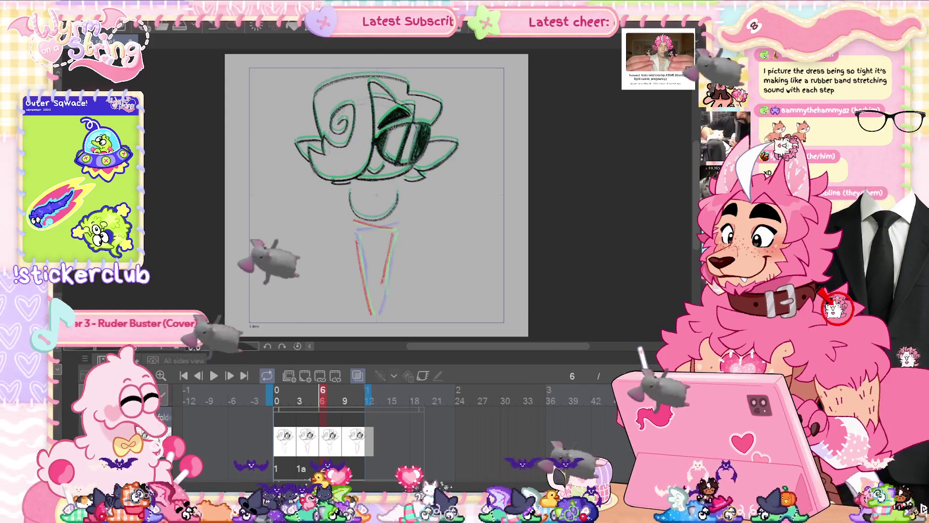
pyautogui.click(233, 374)
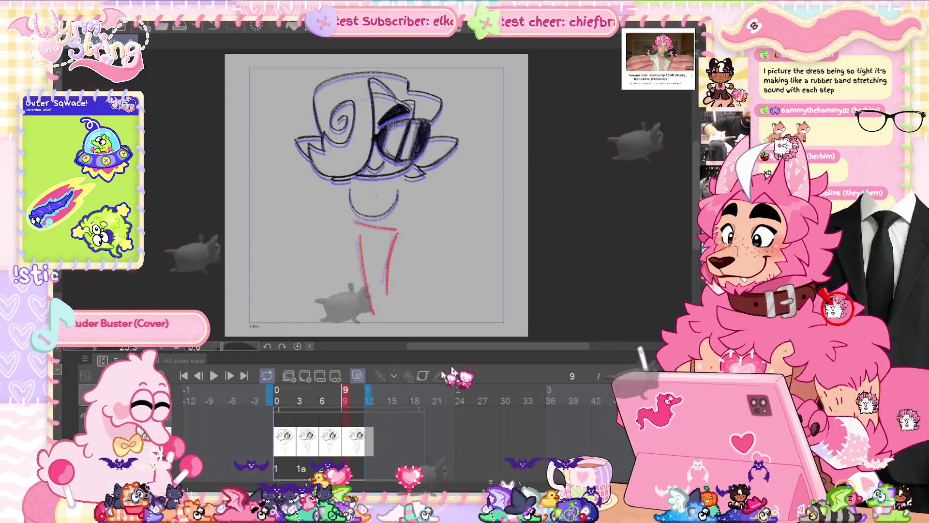
pyautogui.click(217, 376)
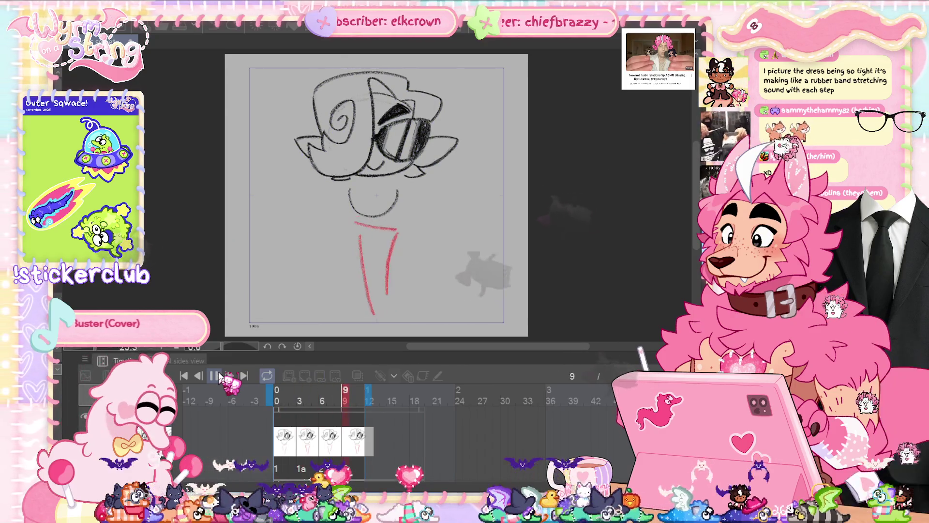
pyautogui.click(216, 376)
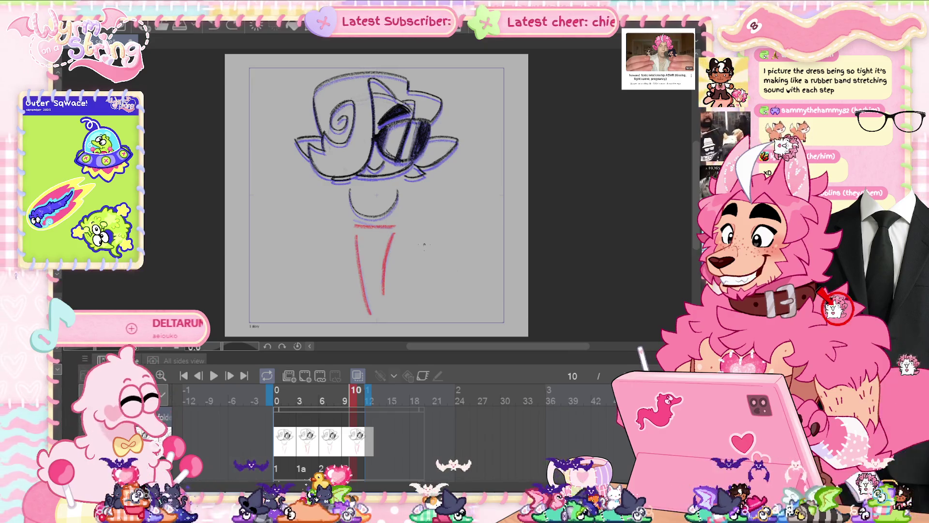
# Rotate the lassoed mouth and neck area slightly clockwise, then play the animation at full-page view.
pyautogui.scroll(5, 397, 221)
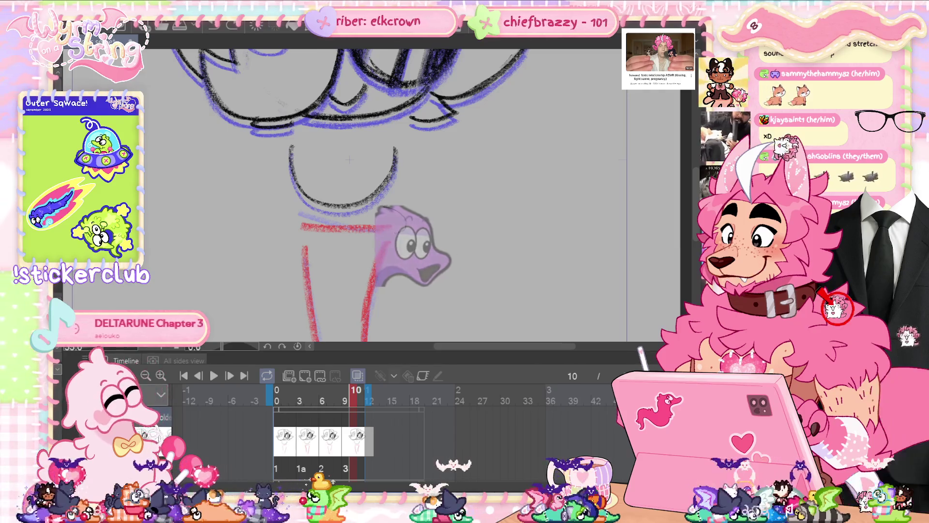
pyautogui.moveTo(462, 171); pyautogui.dragTo(460, 172)
pyautogui.hotkey('ctrl', 't')
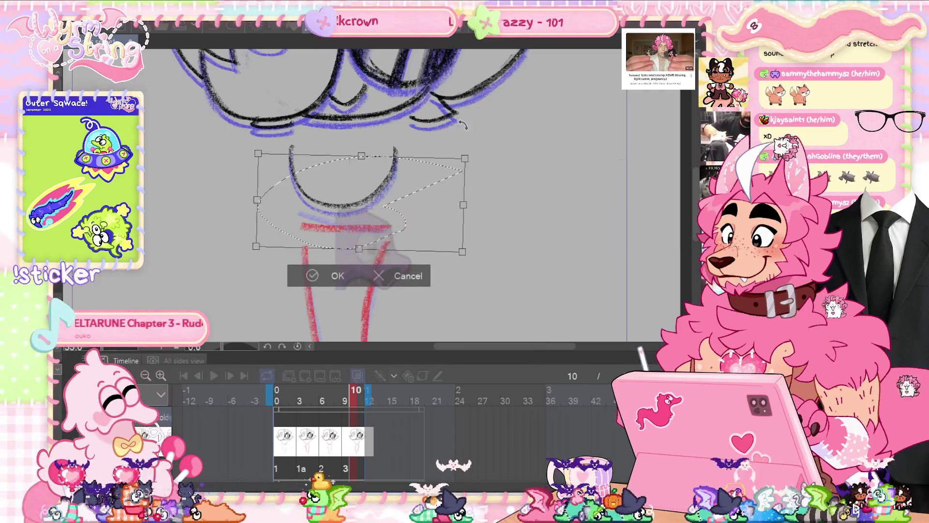
pyautogui.moveTo(459, 122); pyautogui.dragTo(467, 132)
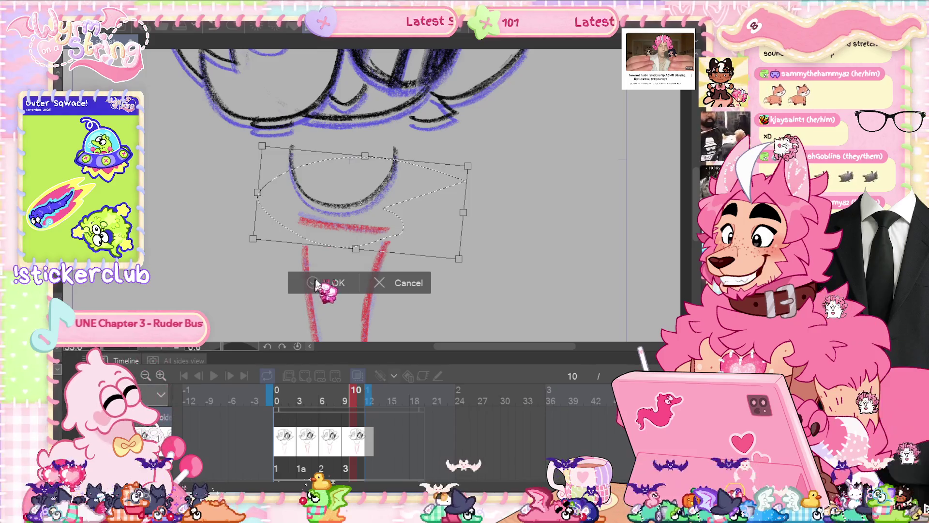
pyautogui.click(320, 283)
pyautogui.click(218, 377)
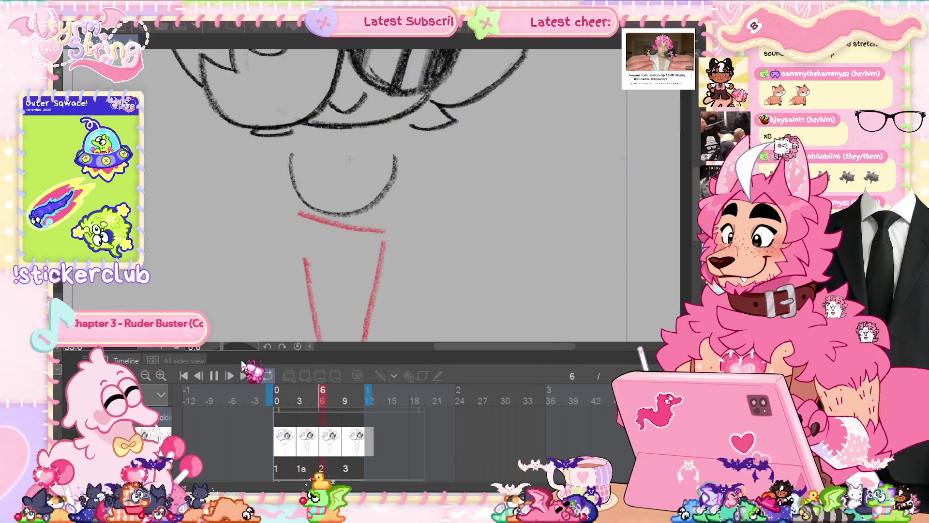
pyautogui.hotkey('ctrl', '0')
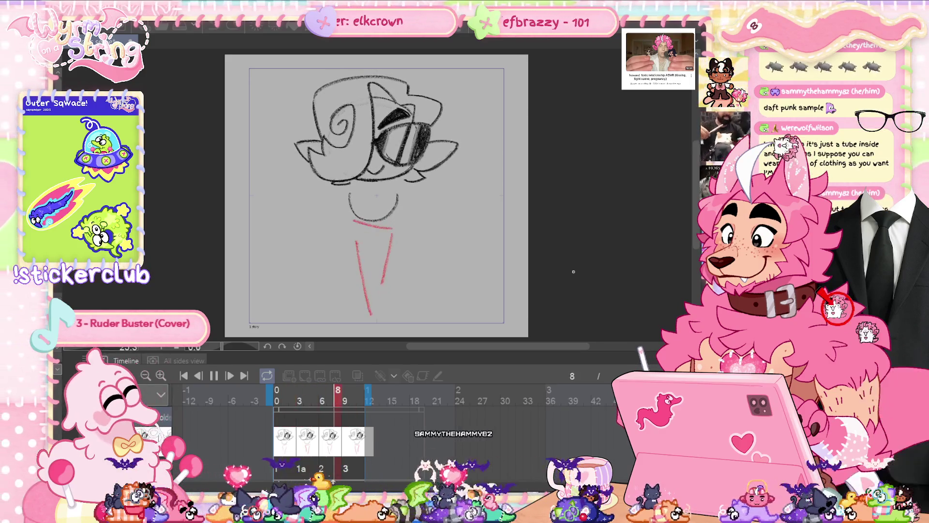
# Stop playback, go to the last cel at frame 9, then play and stop the animation.
pyautogui.click(214, 376)
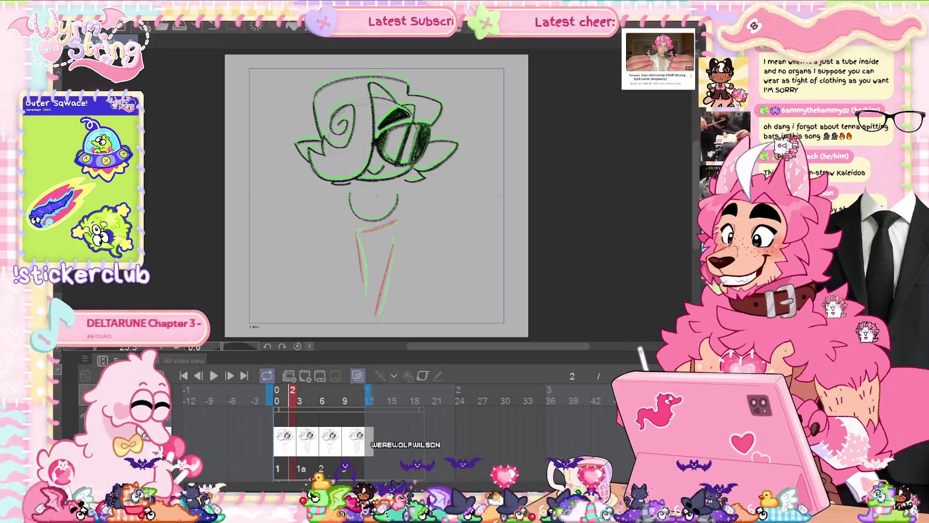
pyautogui.hotkey('ctrl', 'Right')
pyautogui.hotkey('ctrl', 'Right')
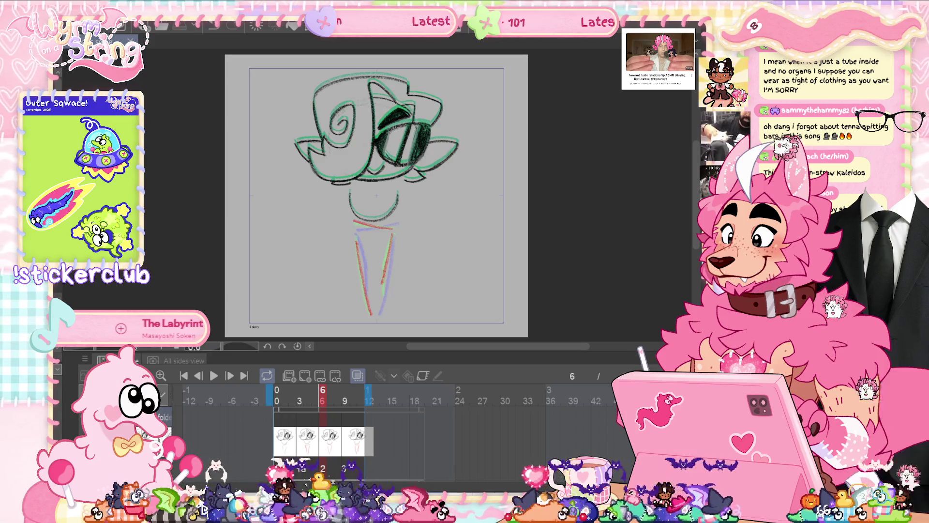
pyautogui.click(345, 394)
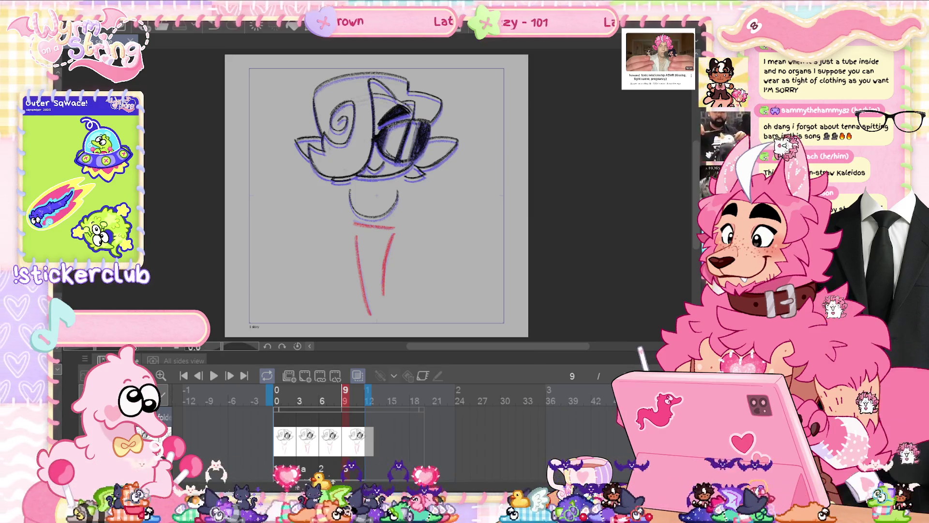
pyautogui.click(213, 376)
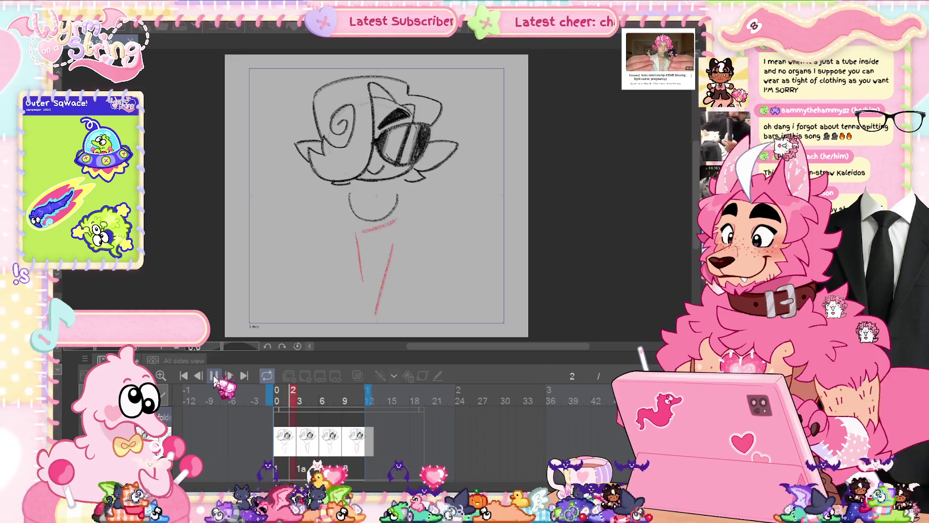
pyautogui.click(213, 376)
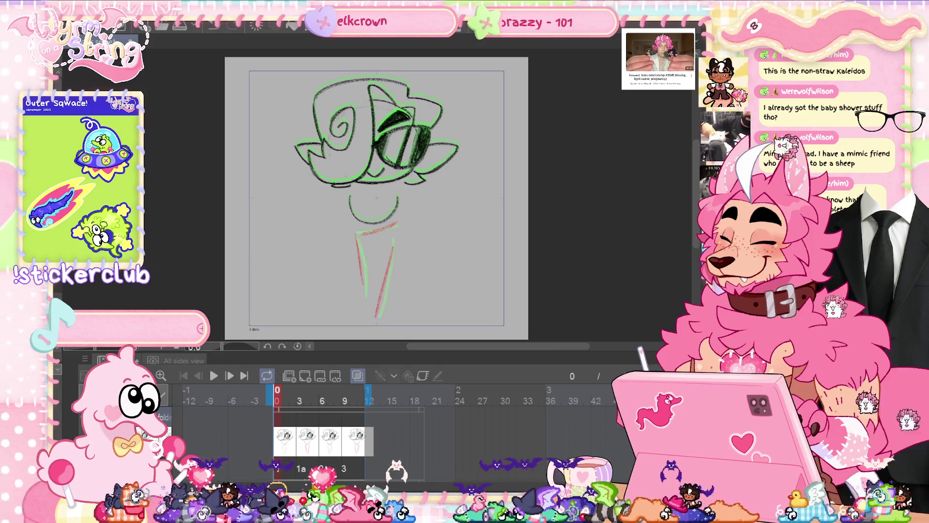
# On frame 0, after undoing attempts left of the chin, draw a red angled stroke right of it.
pyautogui.press('space')
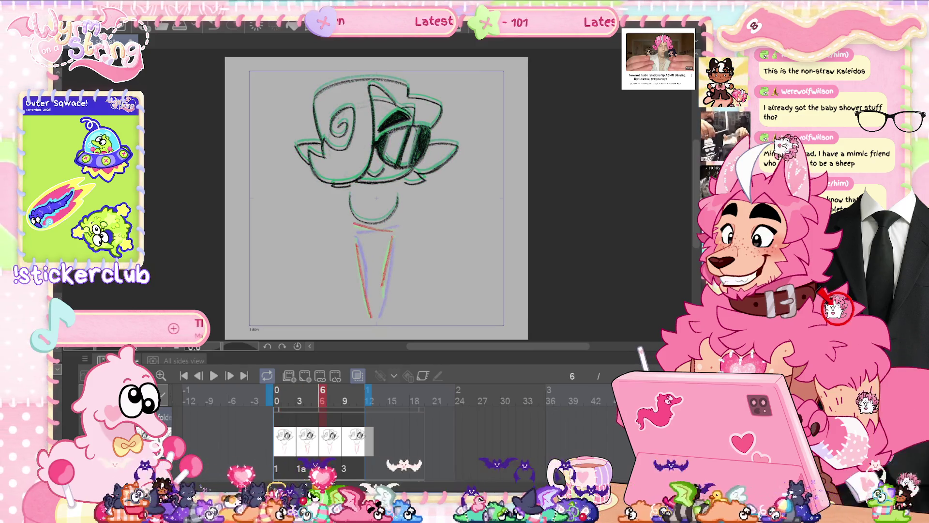
pyautogui.press('Home')
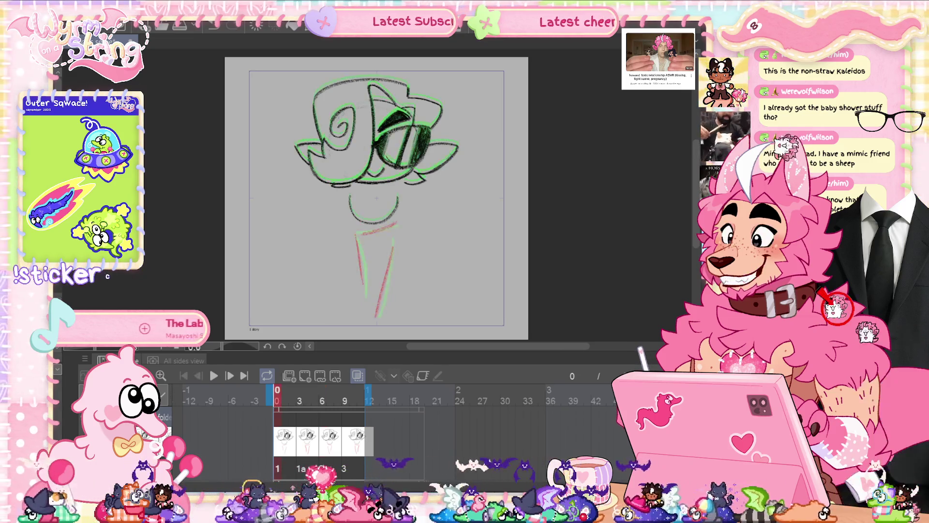
pyautogui.hotkey('ctrl', '+')
pyautogui.moveTo(341, 183); pyautogui.dragTo(347, 225)
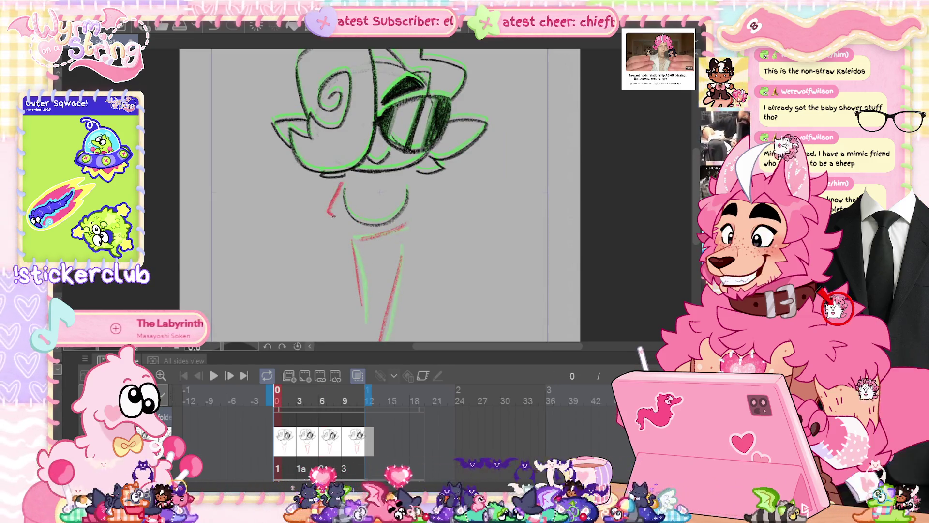
pyautogui.hotkey('ctrl', 'z')
pyautogui.moveTo(338, 182); pyautogui.dragTo(315, 209)
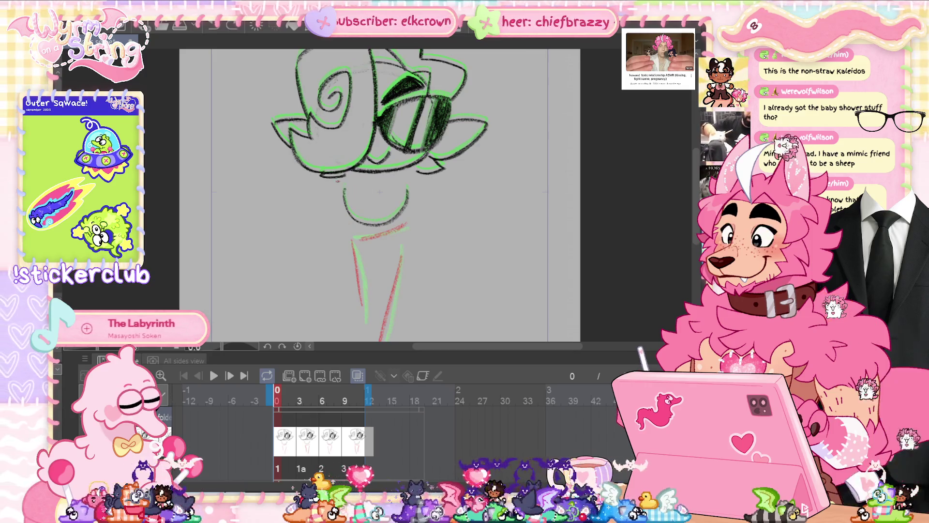
pyautogui.hotkey('ctrl', 'z')
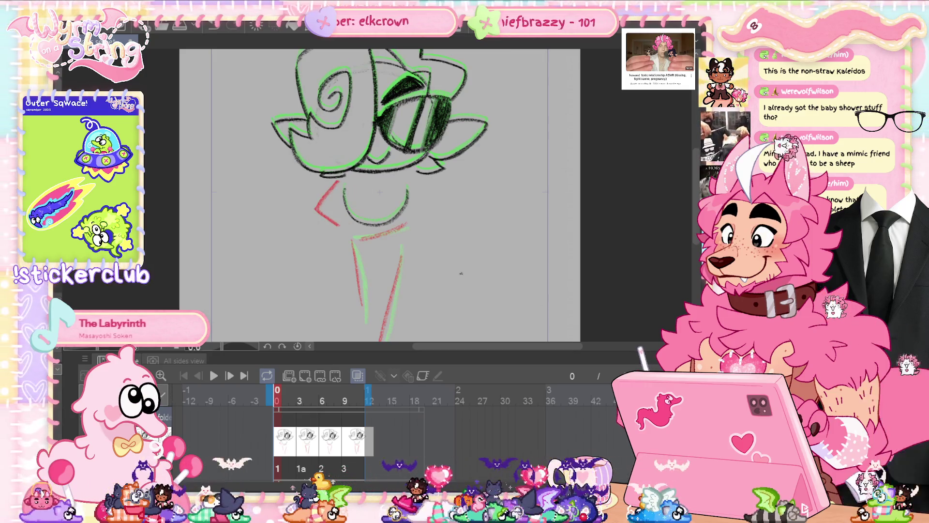
pyautogui.hotkey('ctrl', '-')
pyautogui.moveTo(360, 207); pyautogui.dragTo(358, 237)
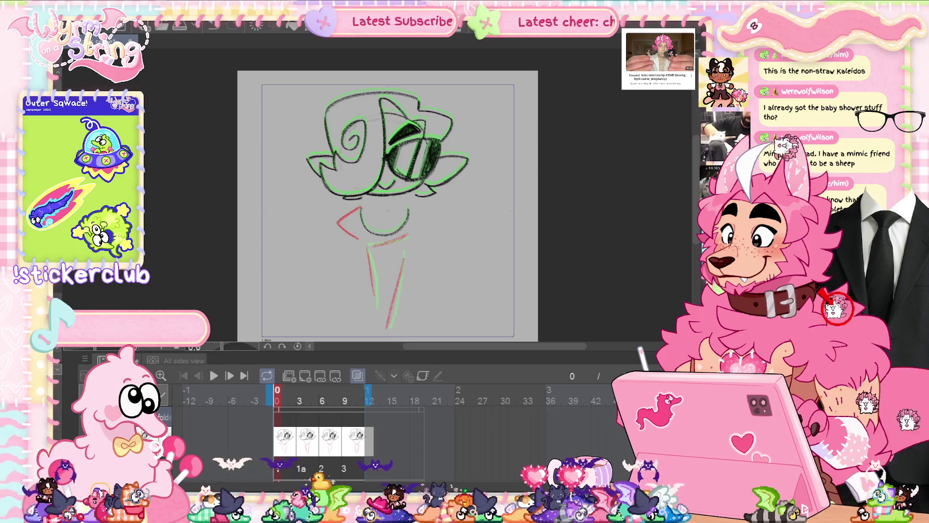
pyautogui.hotkey('ctrl', 'z')
pyautogui.moveTo(415, 205)
pyautogui.mouseDown()
pyautogui.moveTo(439, 218)
pyautogui.moveTo(413, 234)
pyautogui.mouseUp()
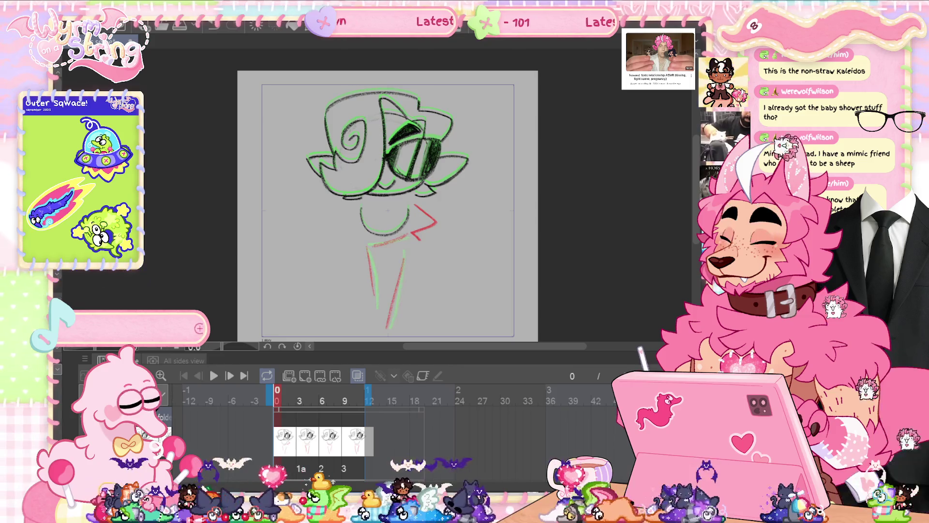
# Add matching red angled strokes right of the chin on frames 3 and 6.
pyautogui.press('Right')
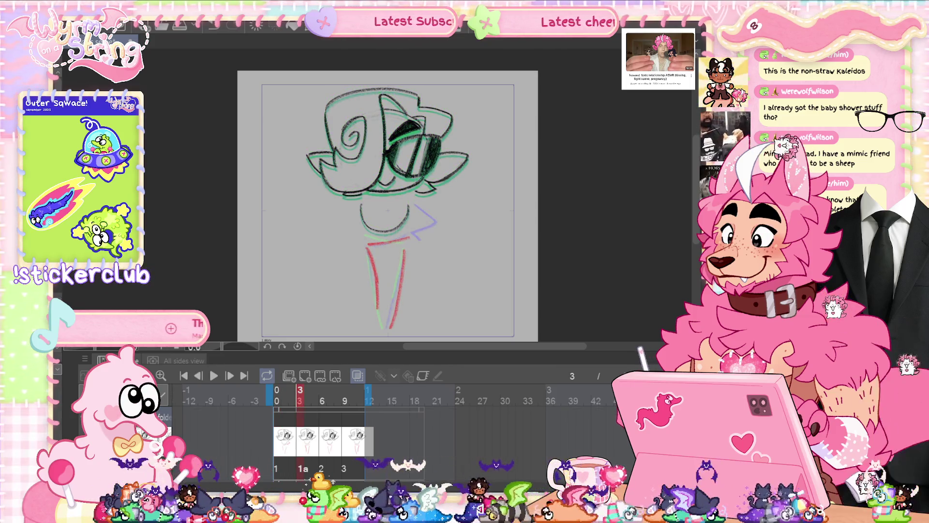
pyautogui.moveTo(412, 202); pyautogui.dragTo(434, 223)
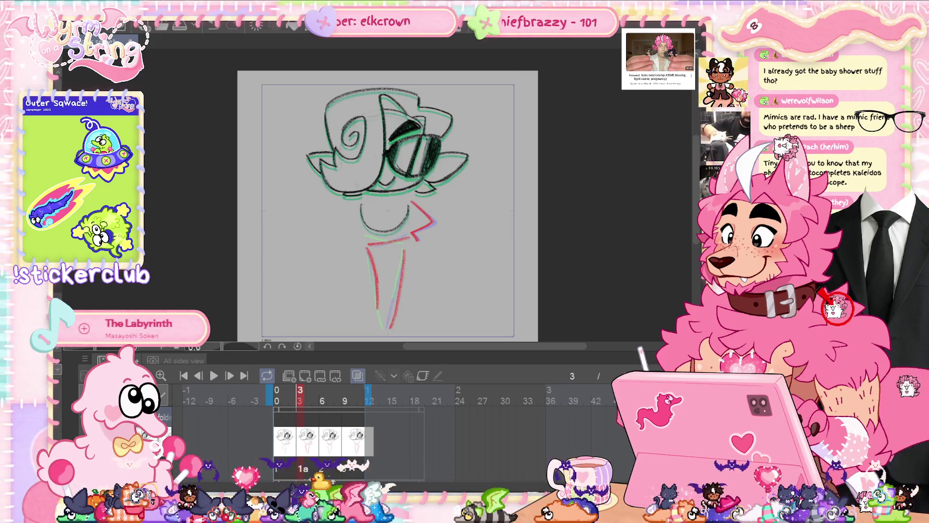
pyautogui.press('Right')
pyautogui.moveTo(411, 203)
pyautogui.mouseDown()
pyautogui.moveTo(423, 222)
pyautogui.moveTo(412, 238)
pyautogui.mouseUp()
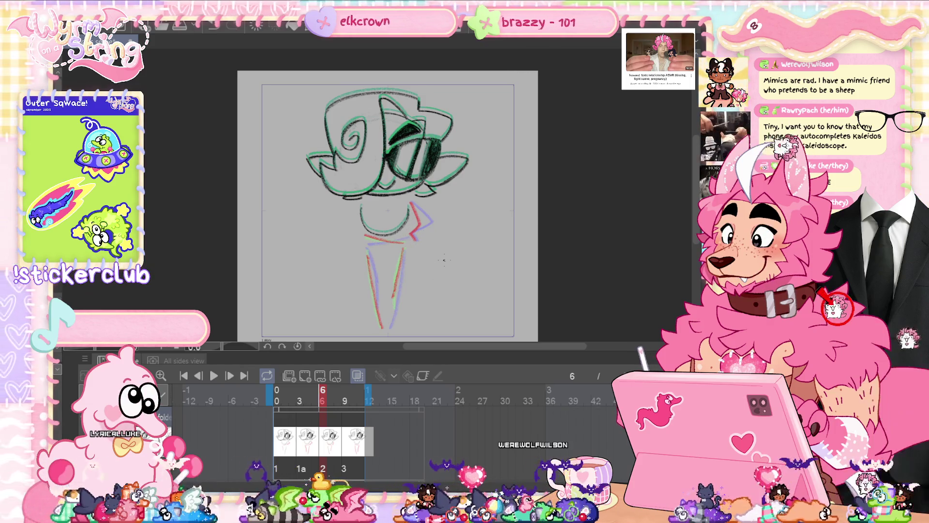
# Draw the red chevron right of the chin on the frame-9 cel, then delete the selected layer.
pyautogui.press('Right')
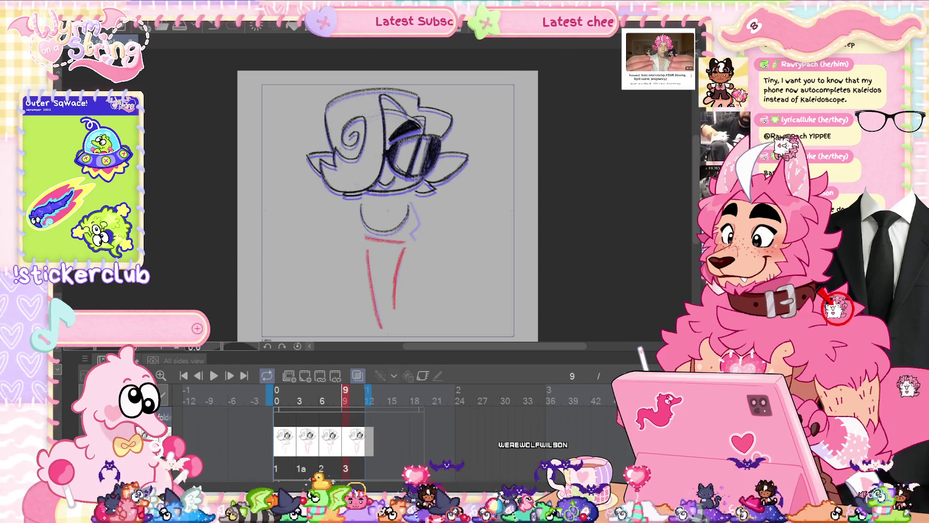
pyautogui.press('Left')
pyautogui.press('Right')
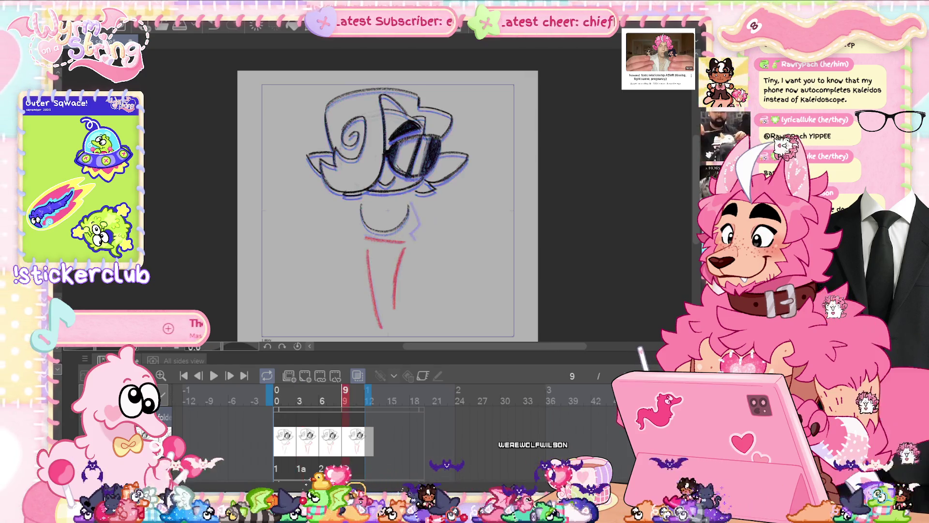
pyautogui.moveTo(413, 202); pyautogui.dragTo(414, 239)
pyautogui.press('Delete')
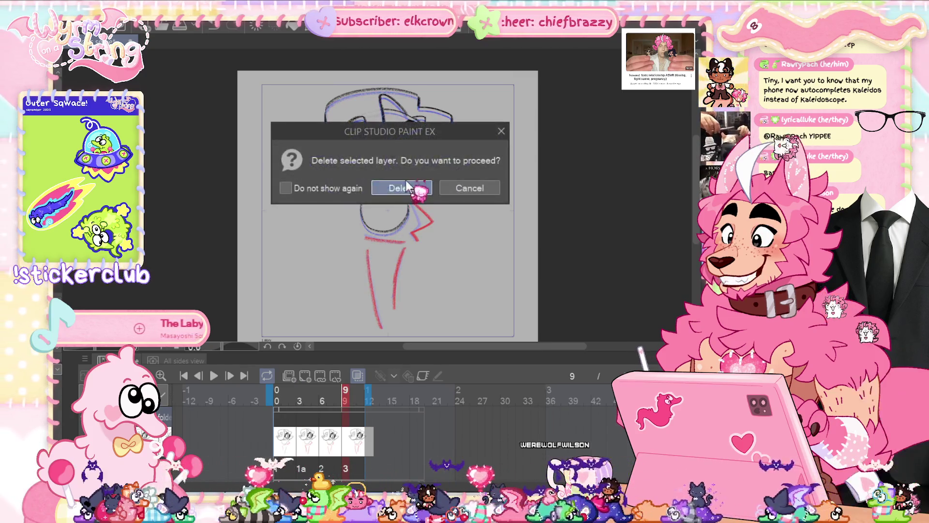
pyautogui.click(415, 186)
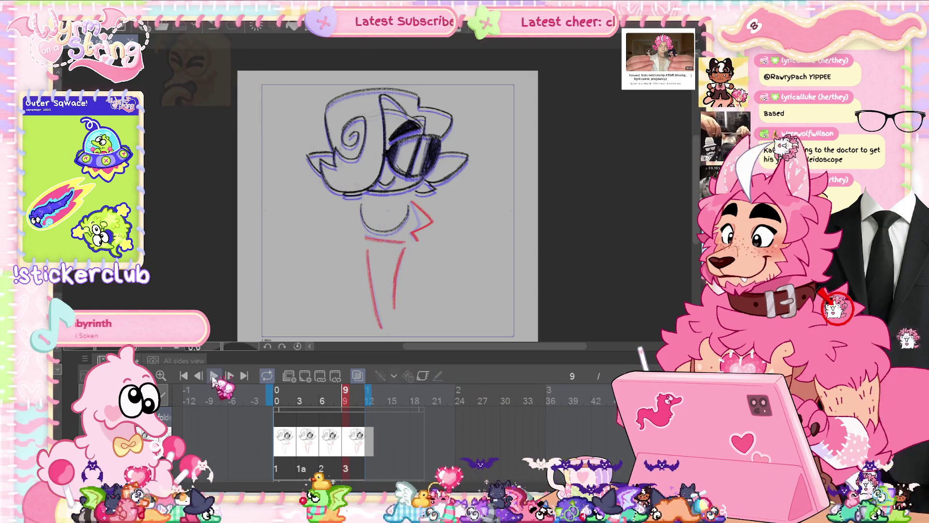
# Play the animation, stop at frame 8, extend the red torso line, and play again.
pyautogui.click(213, 376)
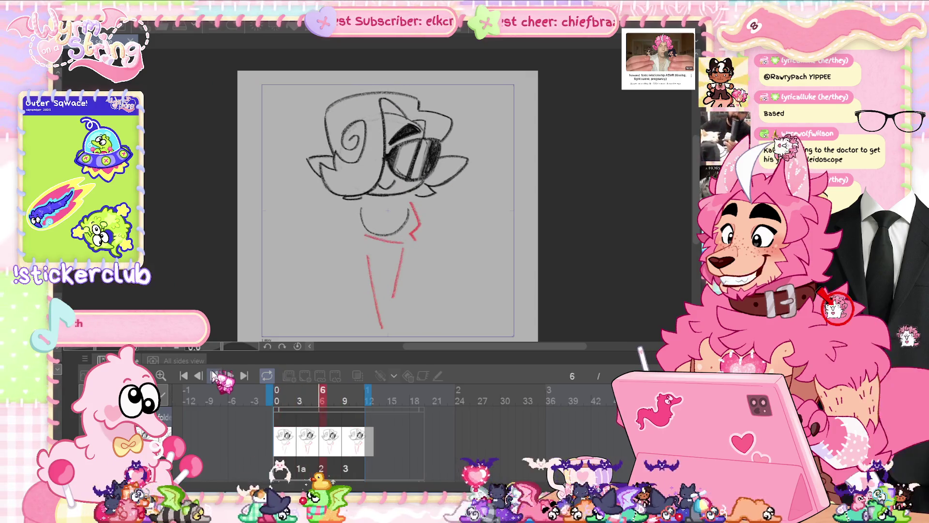
pyautogui.click(213, 376)
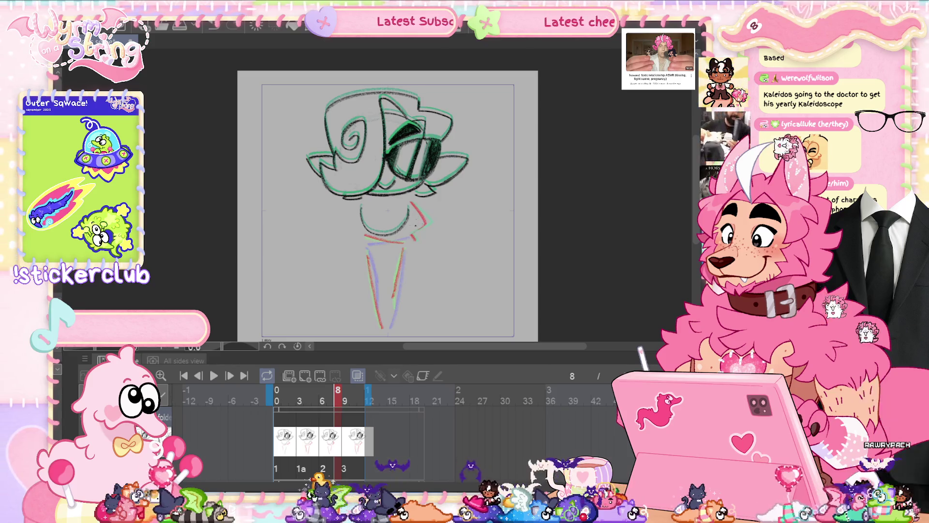
pyautogui.moveTo(427, 224); pyautogui.dragTo(412, 237)
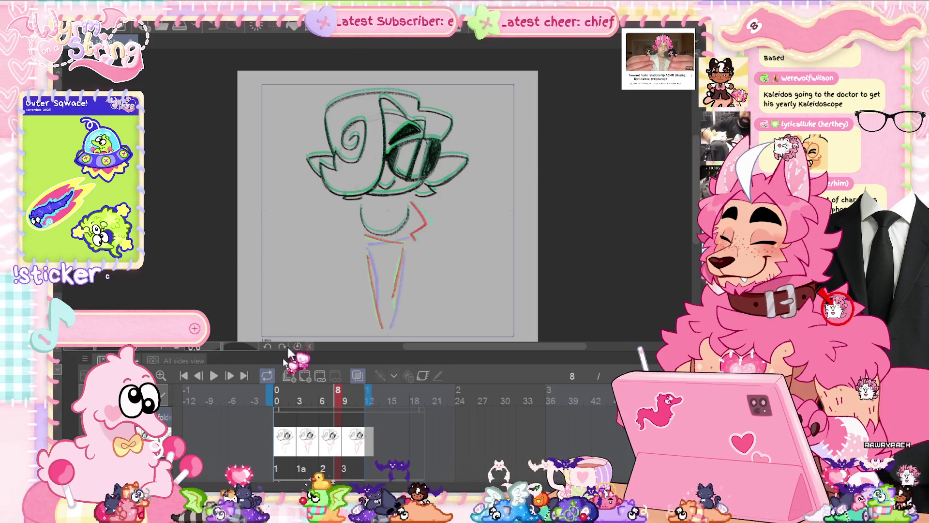
pyautogui.click(213, 375)
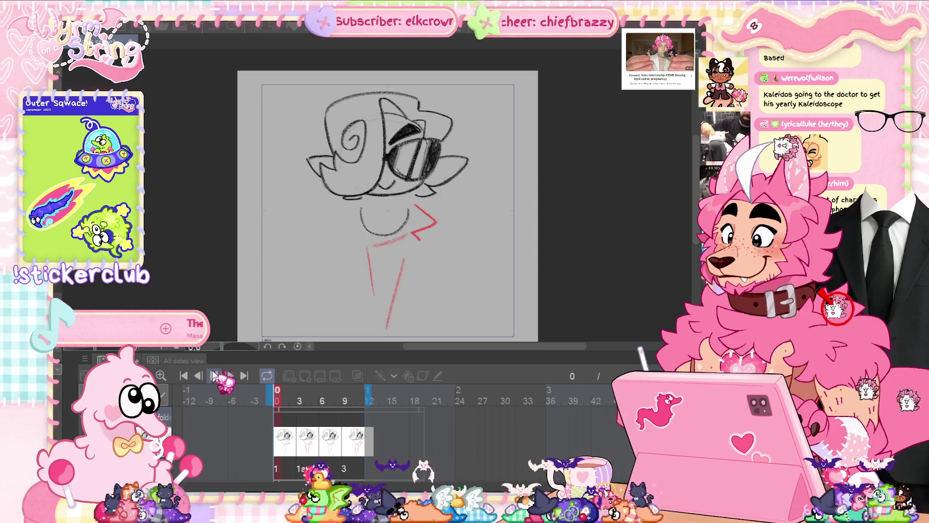
pyautogui.click(214, 376)
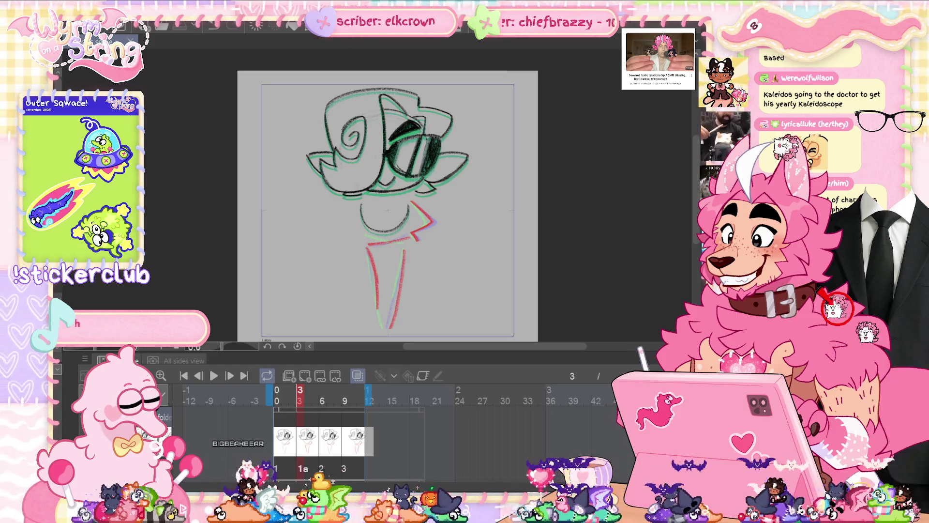
pyautogui.press('Home')
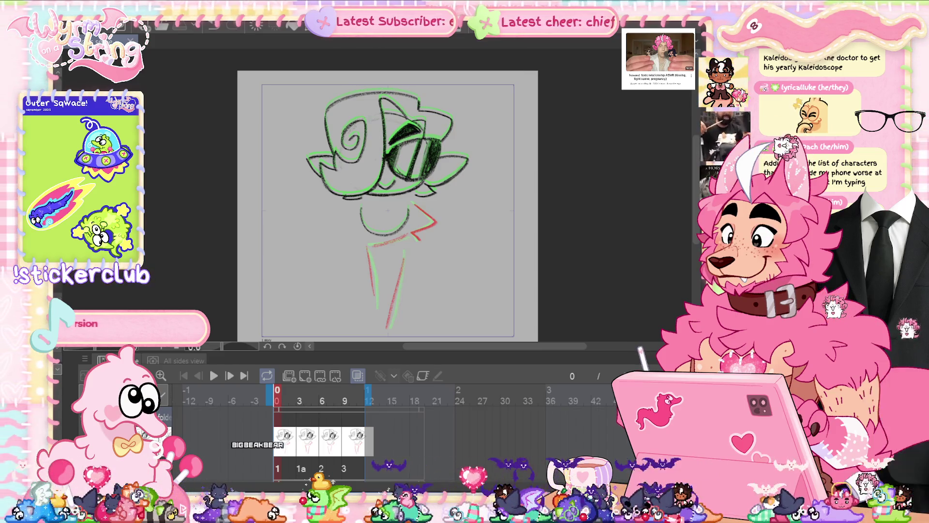
pyautogui.press('Right')
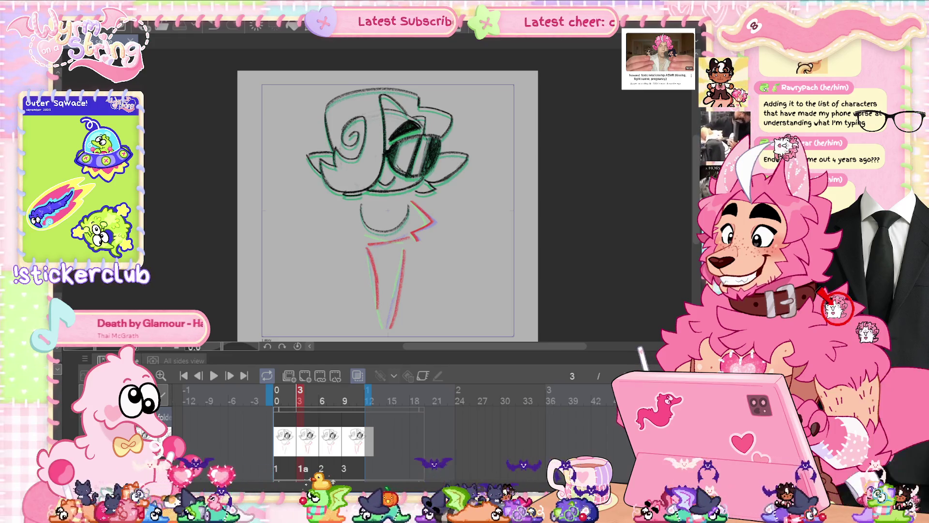
# On the frame-6 cel, flip the red arrow stroke horizontally and move it left of the chin.
pyautogui.click(322, 395)
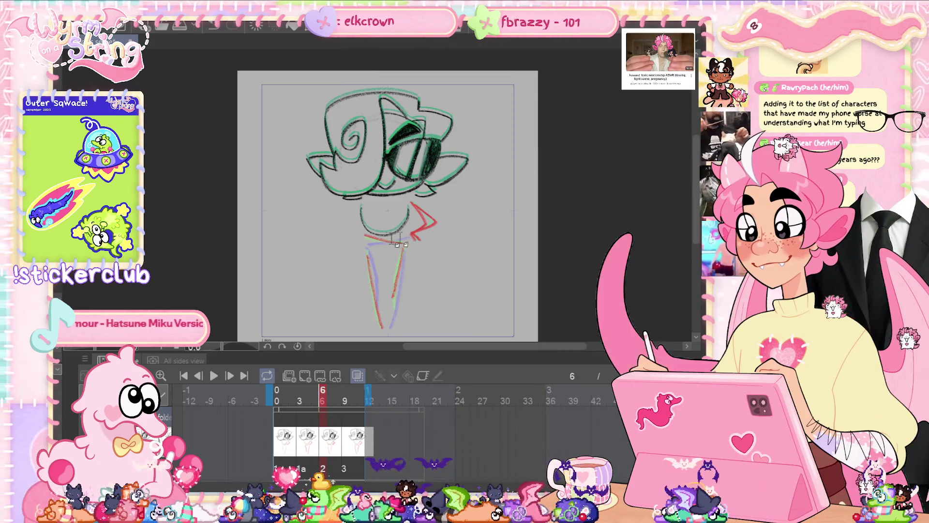
pyautogui.hotkey('ctrl', 't')
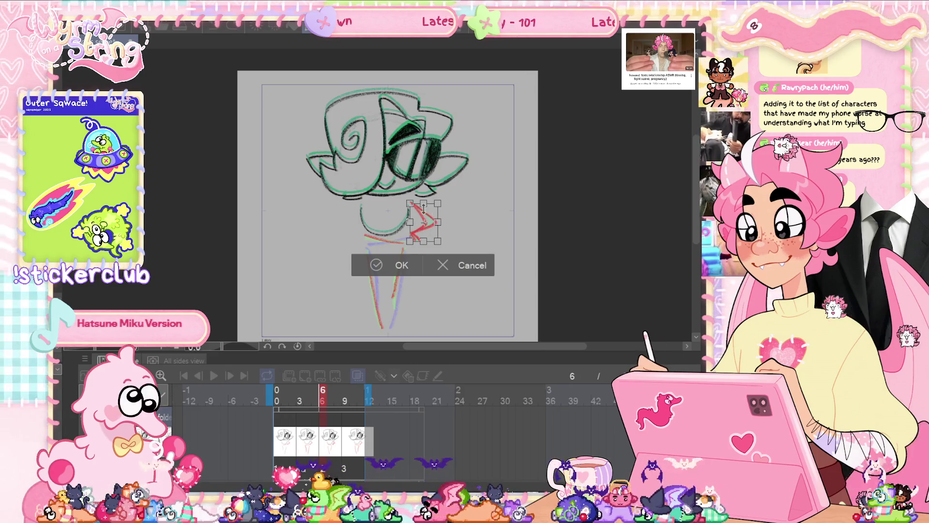
pyautogui.rightClick(425, 210)
pyautogui.click(500, 380)
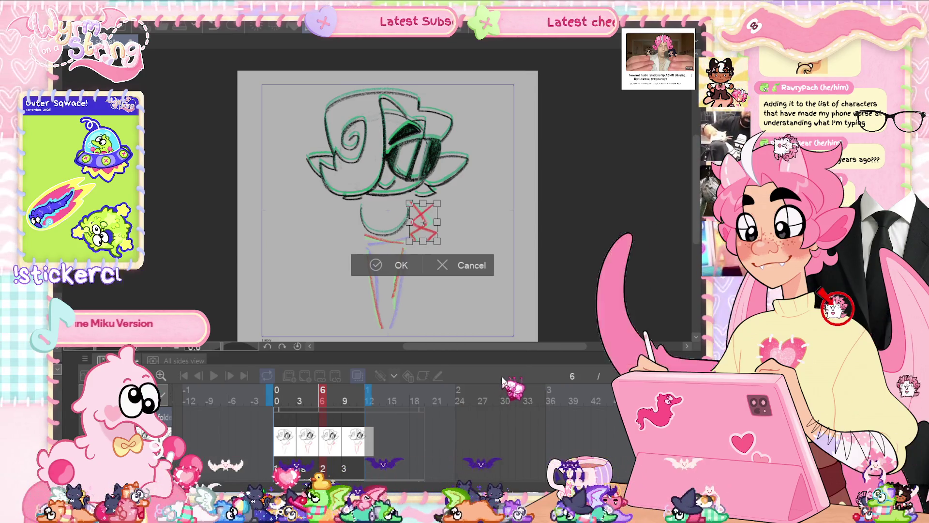
pyautogui.moveTo(407, 222); pyautogui.dragTo(347, 222)
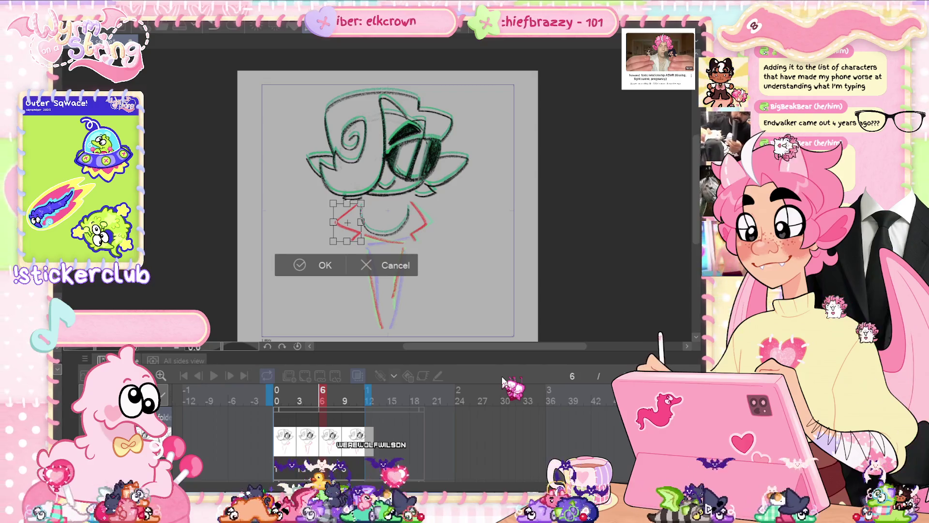
pyautogui.click(300, 265)
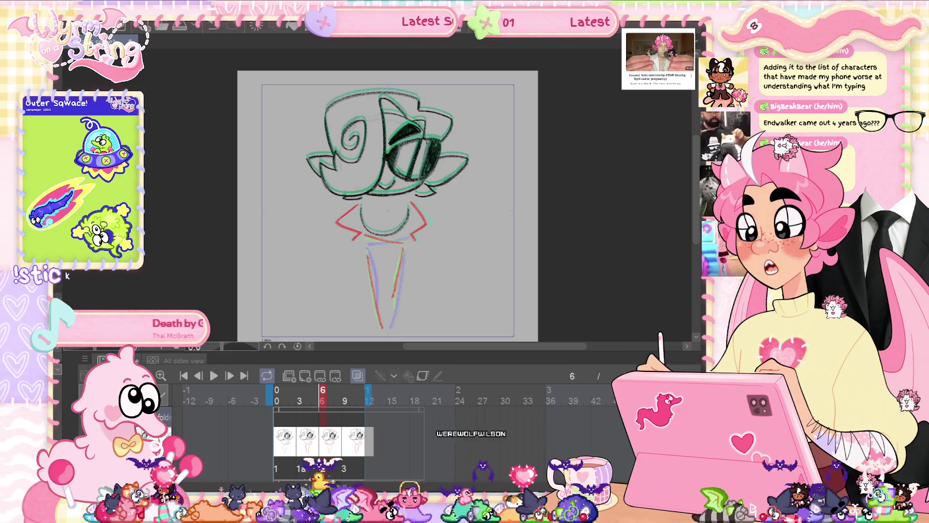
# Readjust the left collar stroke on the frame-6 drawing, then step ahead to frame 9.
pyautogui.click(276, 395)
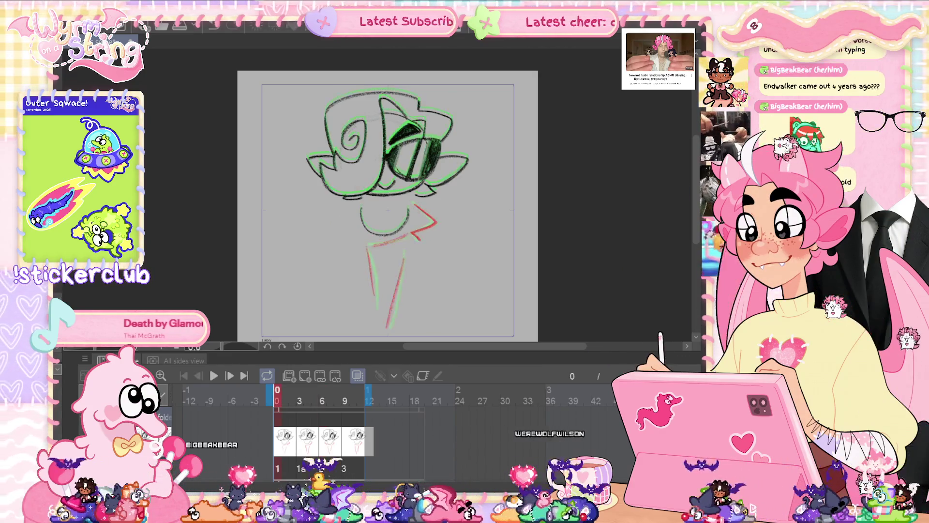
pyautogui.click(322, 394)
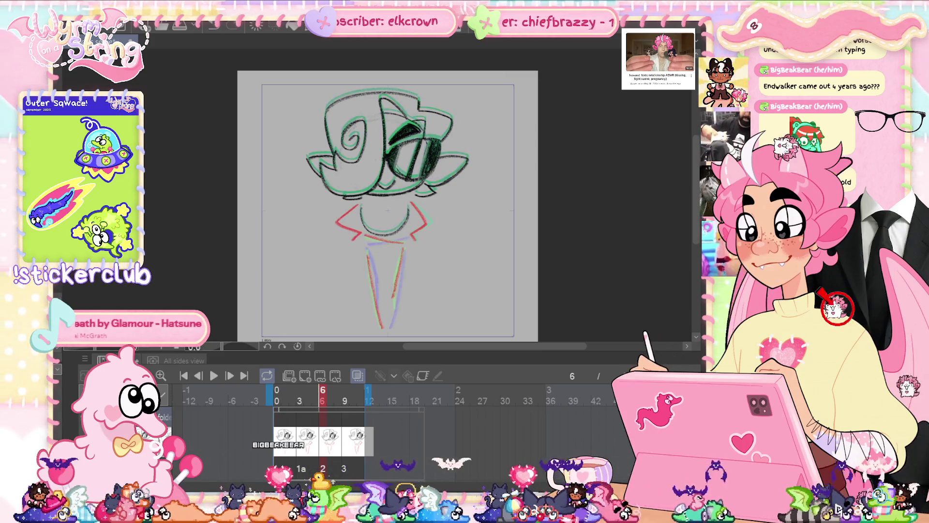
pyautogui.hotkey('ctrl', 't')
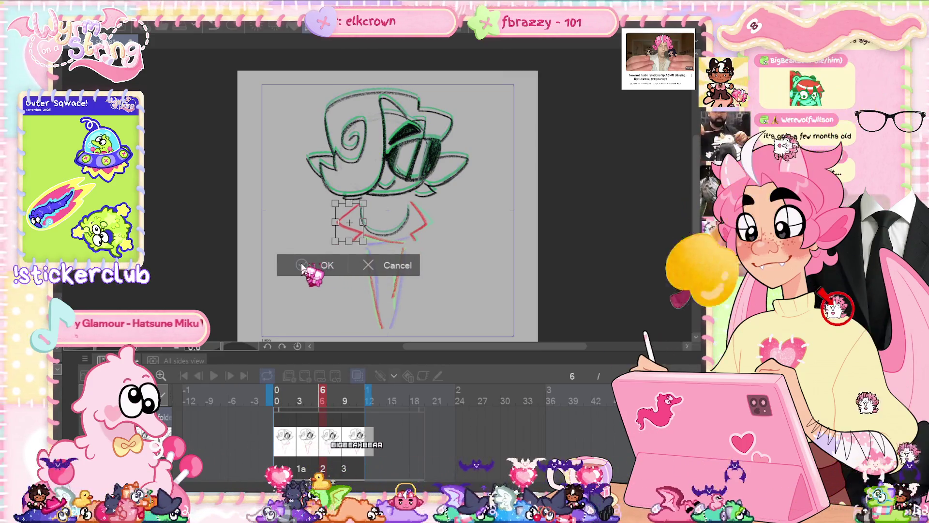
pyautogui.click(304, 265)
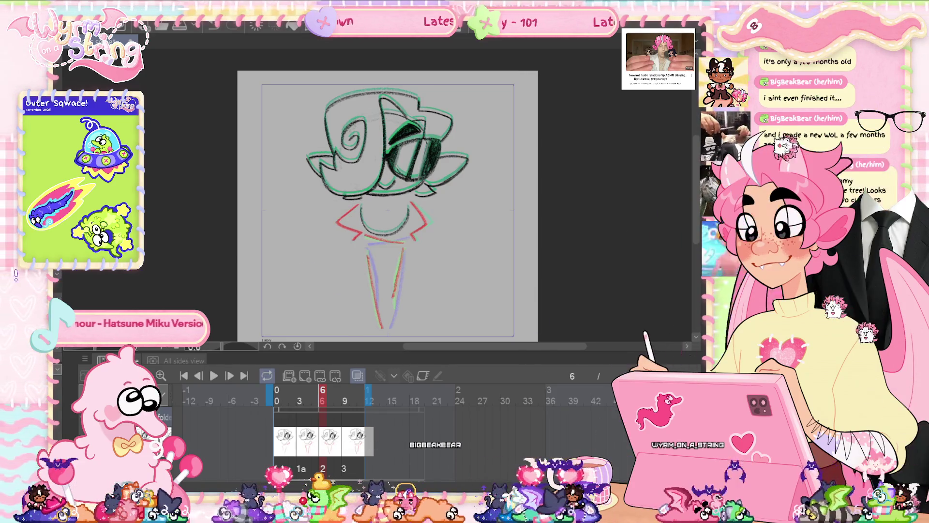
pyautogui.press('Right')
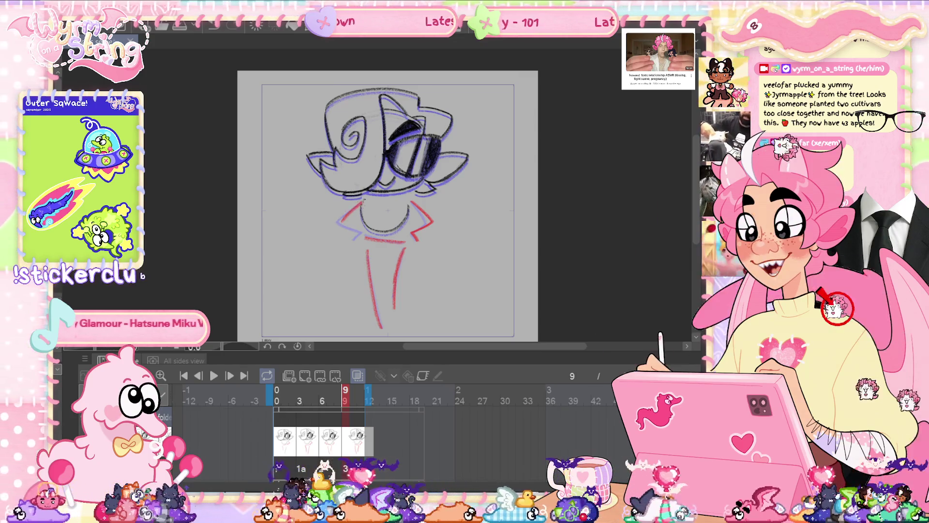
# Draw the red left collar line on frame 9, then check it against frames 6, 3 and 0.
pyautogui.moveTo(360, 203); pyautogui.dragTo(344, 219)
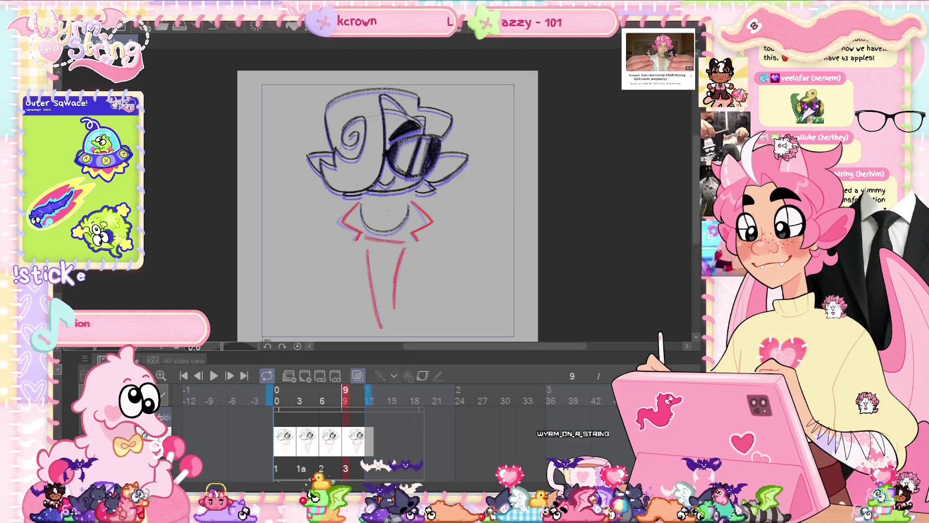
pyautogui.click(323, 394)
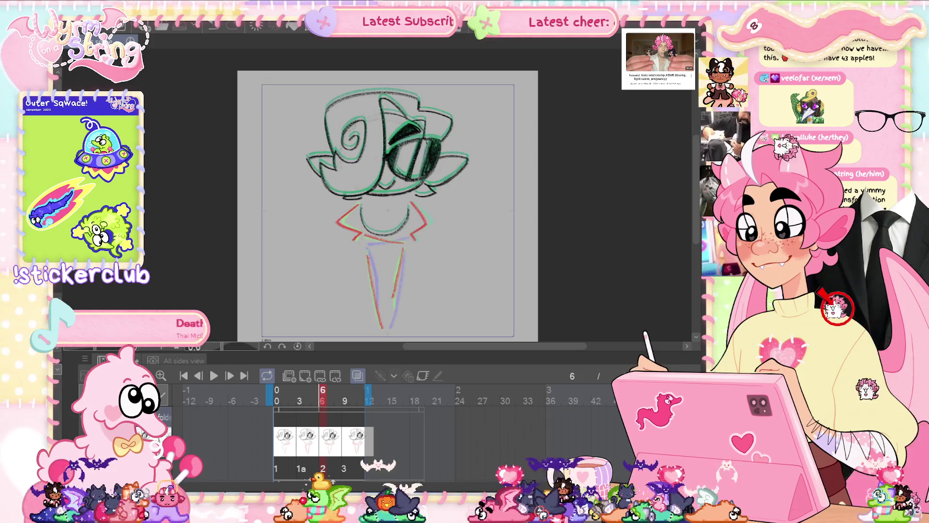
pyautogui.click(345, 394)
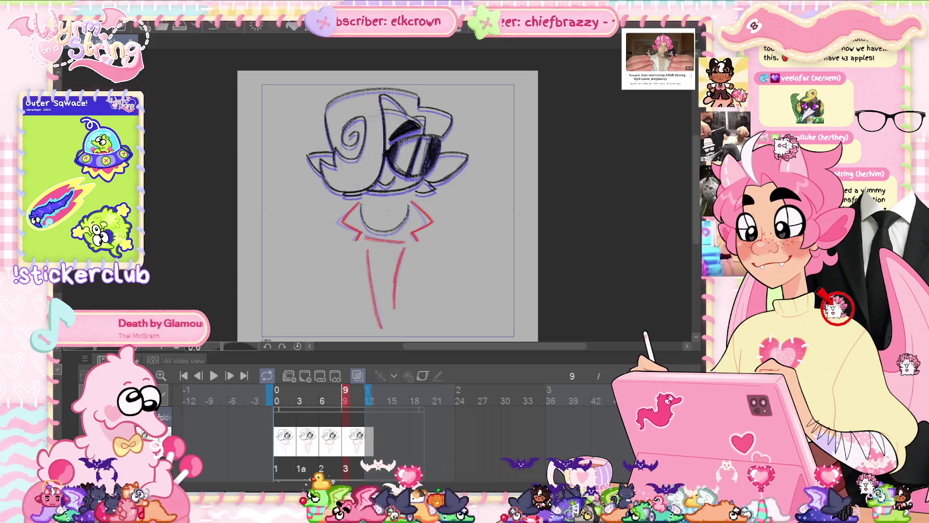
pyautogui.click(299, 394)
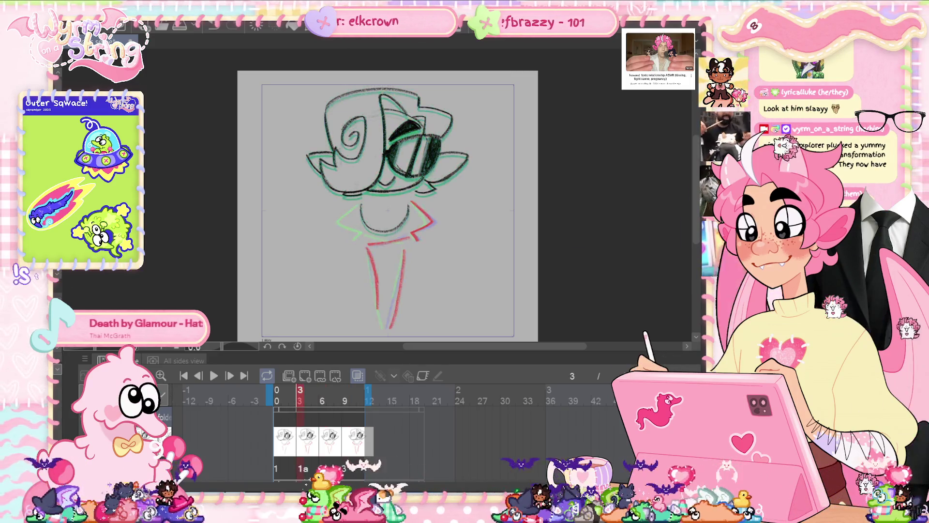
pyautogui.click(277, 394)
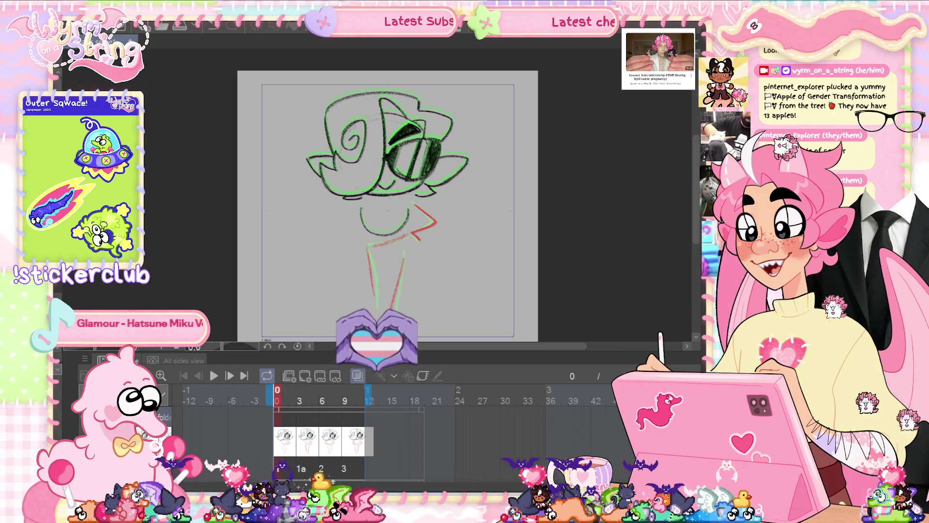
# Go to the frame-6 drawing and select, then deselect, the strokes around the neck.
pyautogui.click(323, 394)
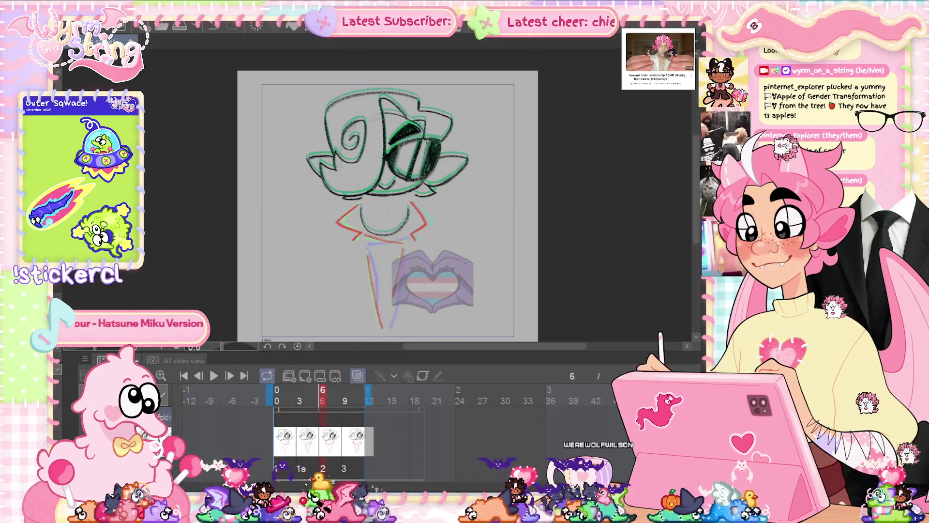
pyautogui.moveTo(422, 180); pyautogui.dragTo(412, 186)
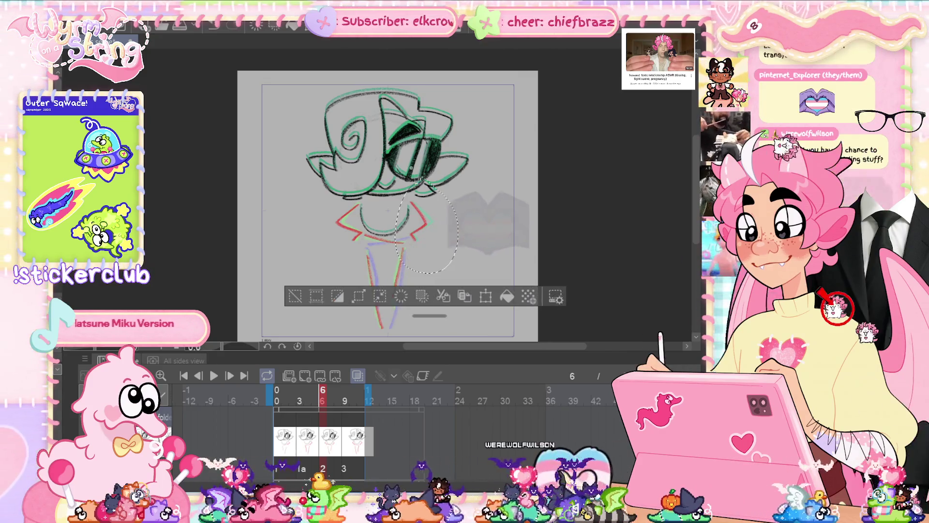
pyautogui.hotkey('ctrl', 'd')
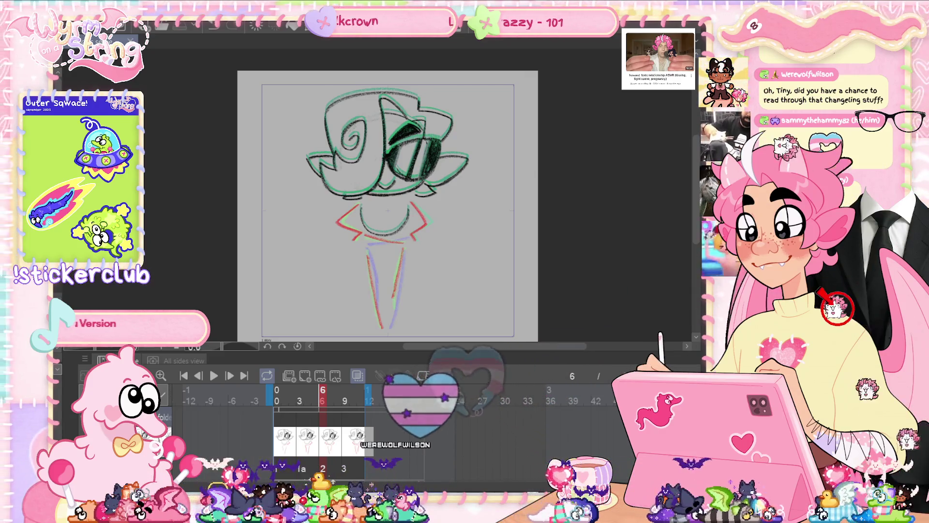
# On the first frame, draw a red collar stroke, flip it horizontally, and nudge it to the neck's left side.
pyautogui.click(277, 394)
pyautogui.moveTo(415, 204); pyautogui.dragTo(420, 239)
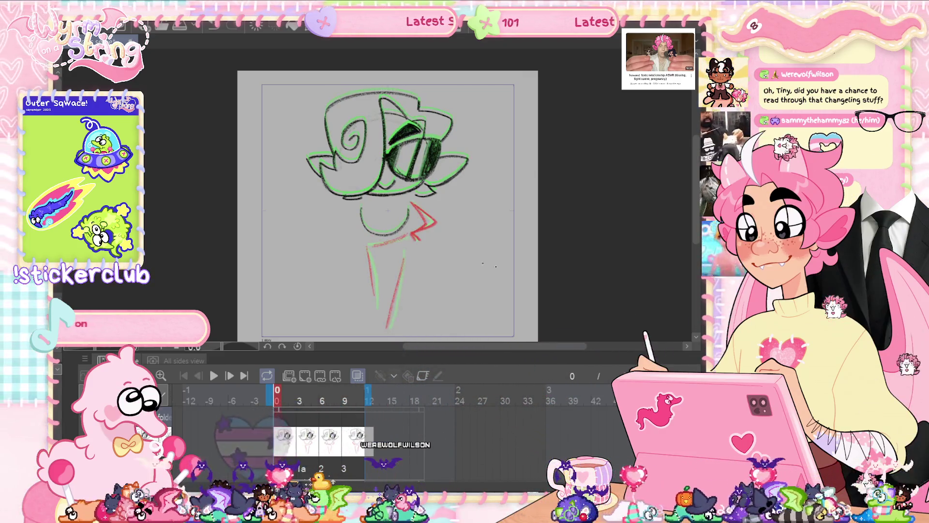
pyautogui.hotkey('ctrl', 't')
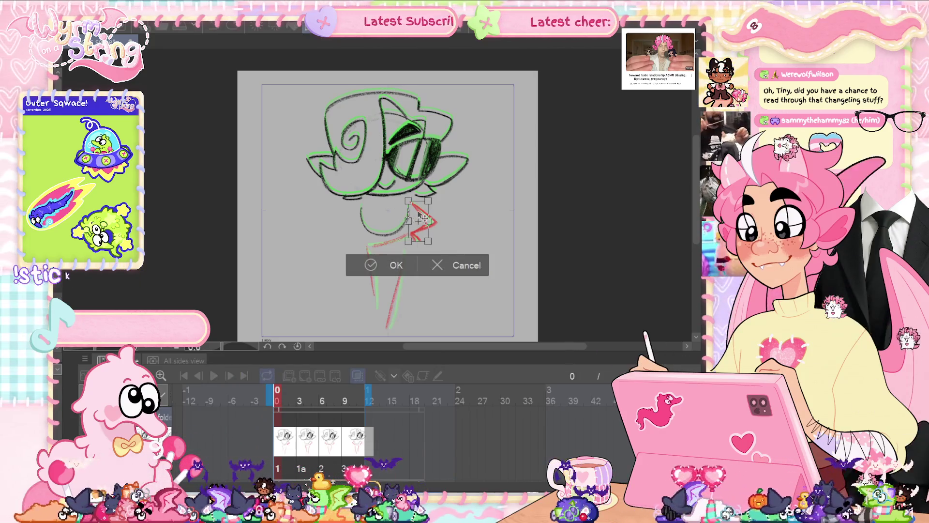
pyautogui.rightClick(419, 216)
pyautogui.click(477, 383)
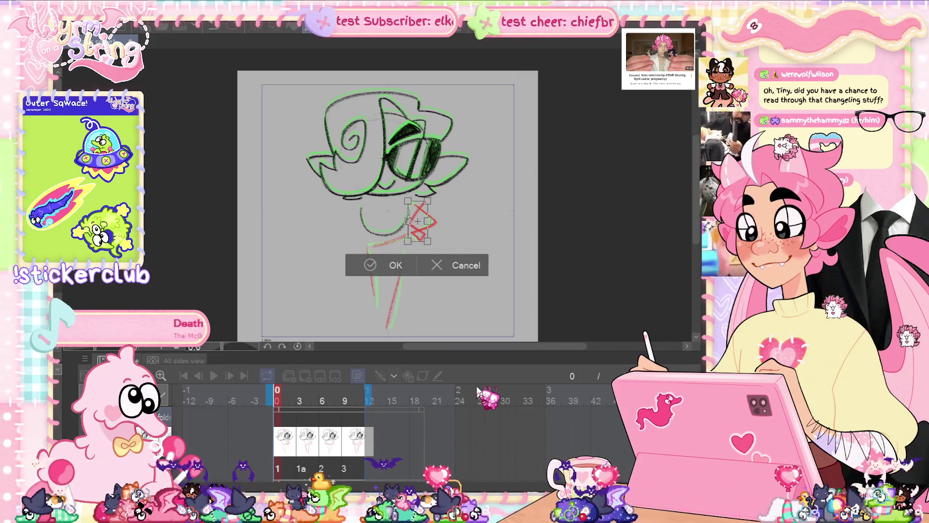
pyautogui.press('Left')
pyautogui.press('Left')
pyautogui.press('Left')
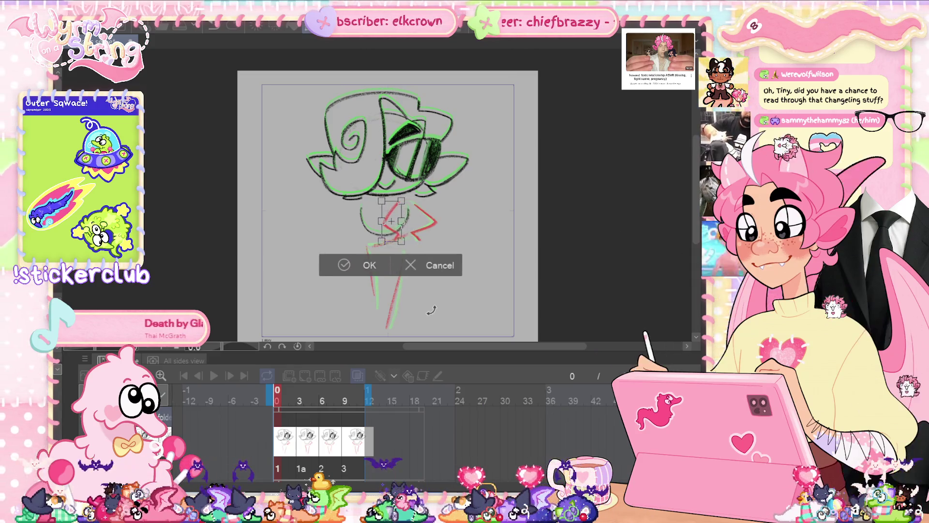
pyautogui.press('Left')
pyautogui.press('Left')
pyautogui.press('Left')
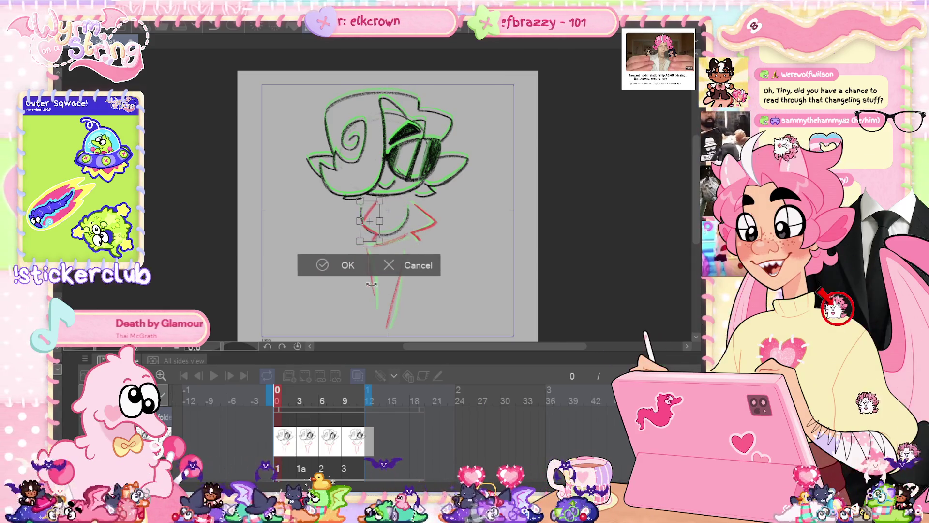
pyautogui.press('Left')
pyautogui.press('Left')
pyautogui.press('Left')
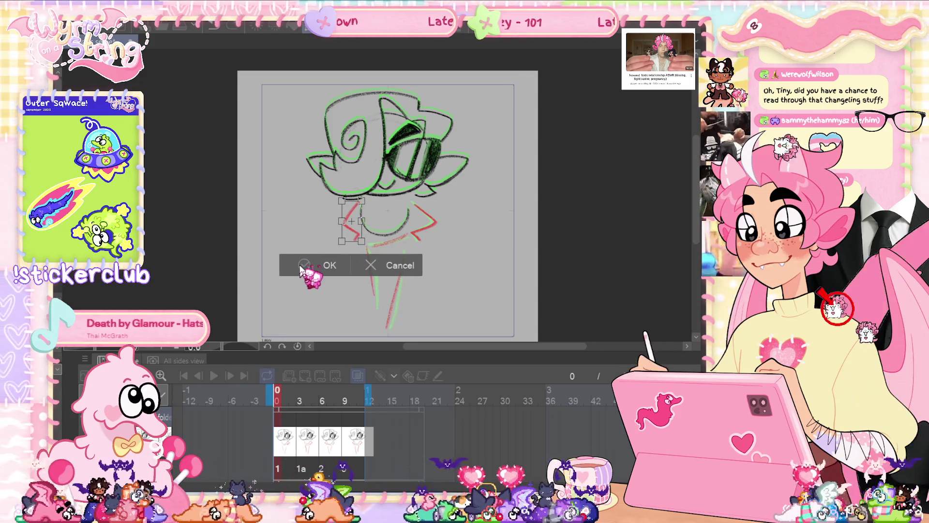
pyautogui.press('Right')
pyautogui.click(320, 265)
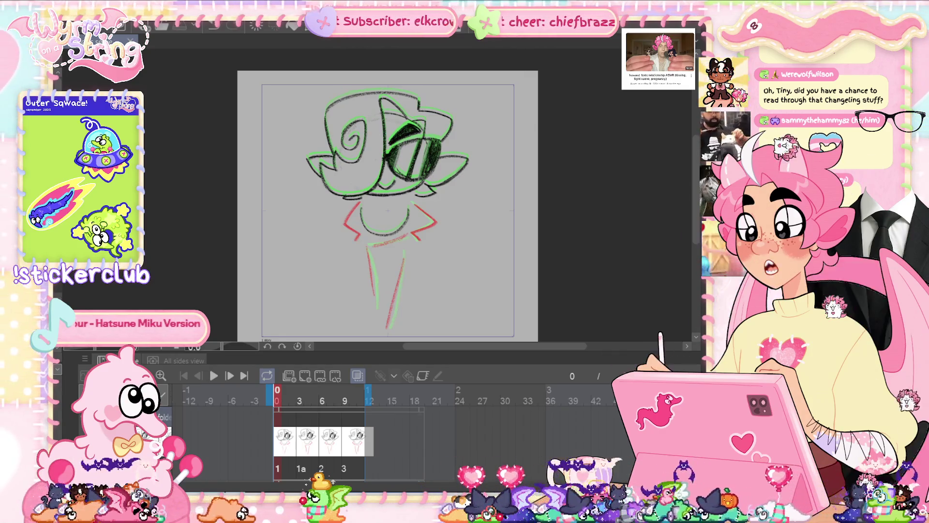
# Step through frames 3 and 6, then request deletion of the selected layer on frame 3.
pyautogui.press('Right')
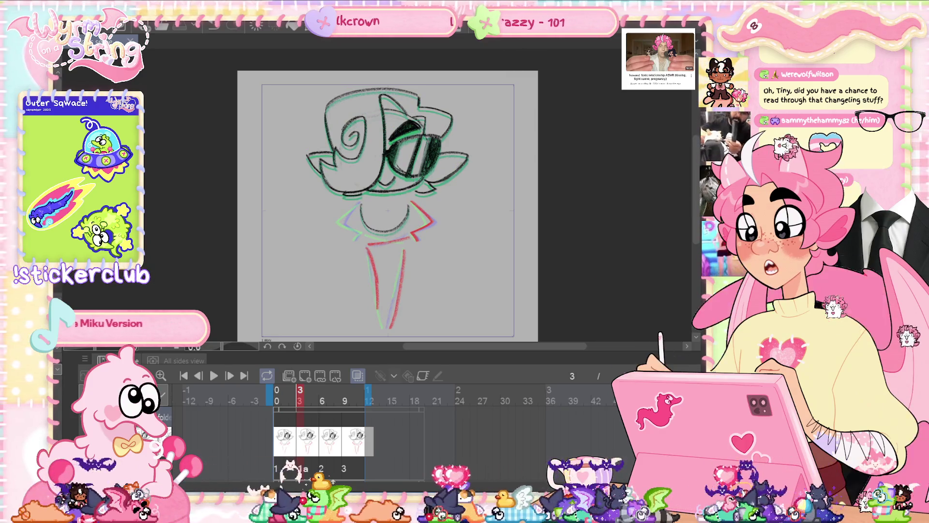
pyautogui.press('Right')
pyautogui.press('Right')
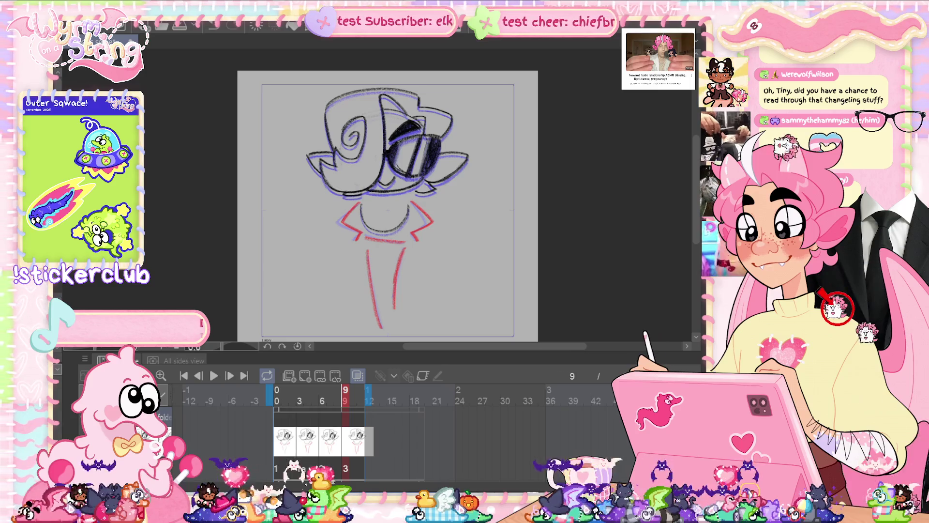
pyautogui.press('Left')
pyautogui.press('Left')
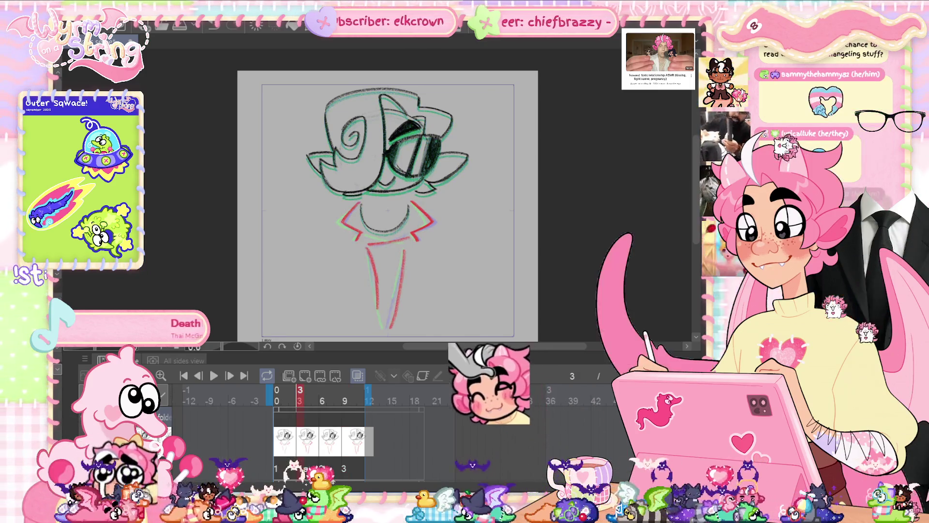
pyautogui.press('Delete')
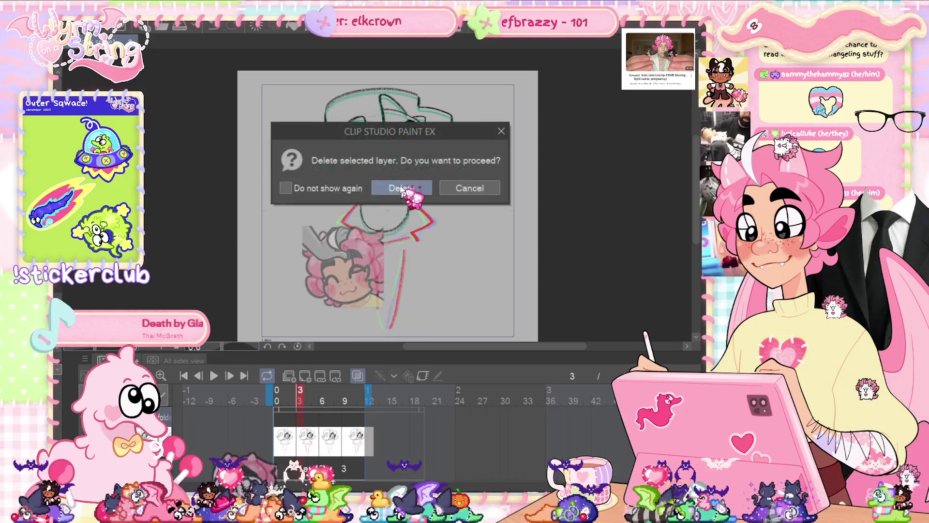
# Confirm the layer deletion, return to the first frame, and play the animation through twice.
pyautogui.press('Return')
pyautogui.press('Left')
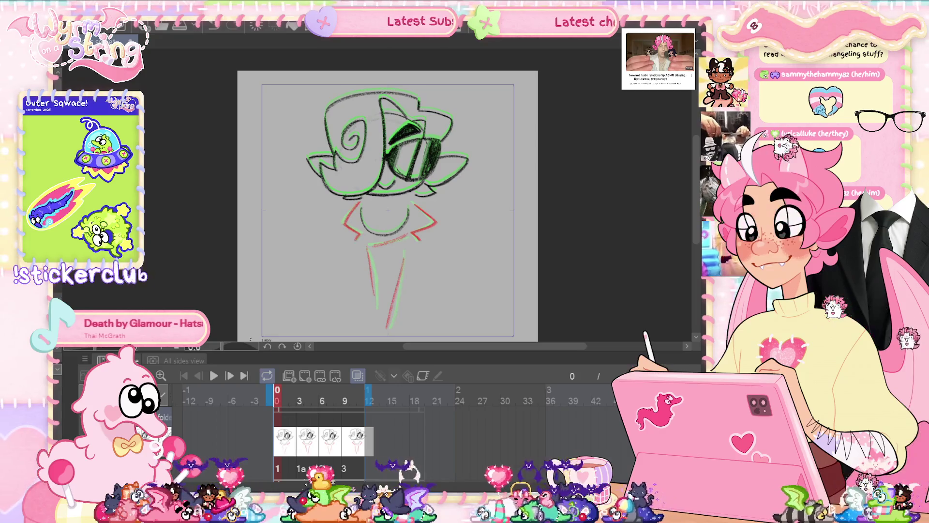
pyautogui.click(213, 375)
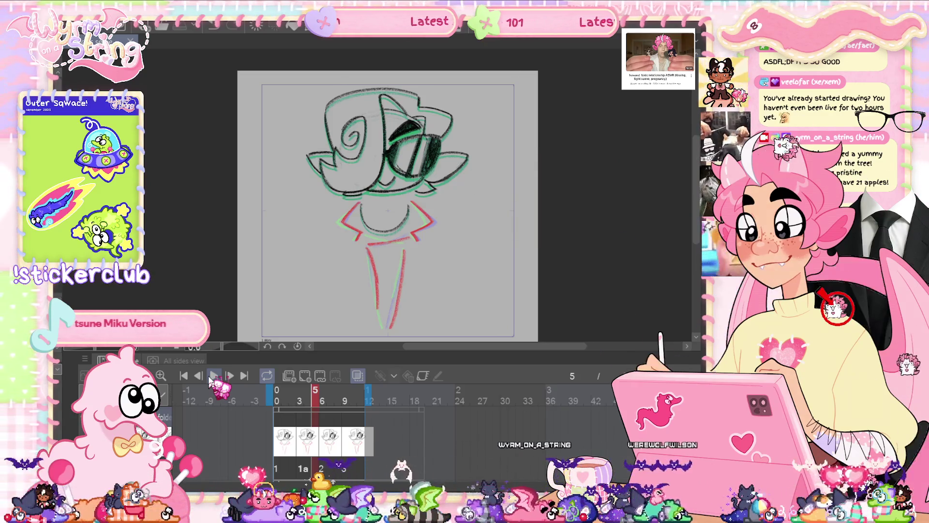
pyautogui.click(212, 377)
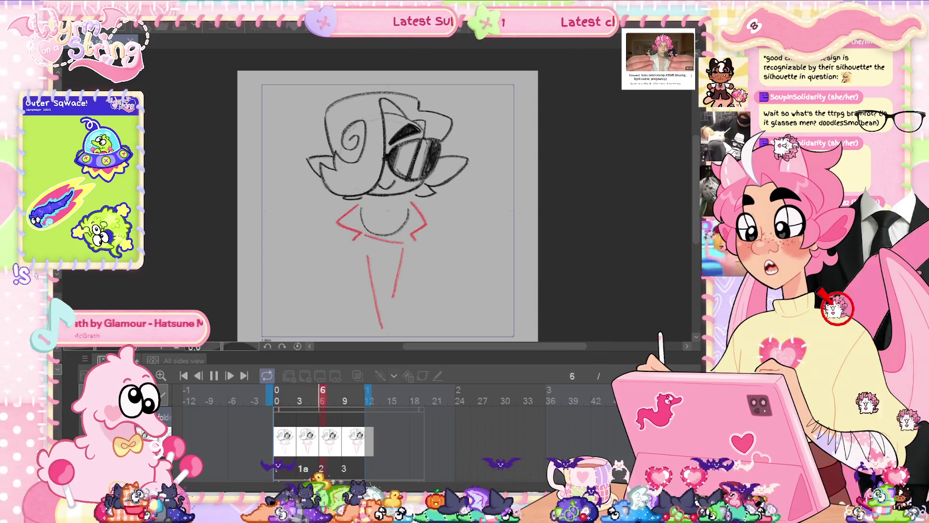
# Stop playback, check the frame-6 and frame-9 drawings, return to frame 0, and hide the timeline.
pyautogui.press('space')
pyautogui.click(323, 394)
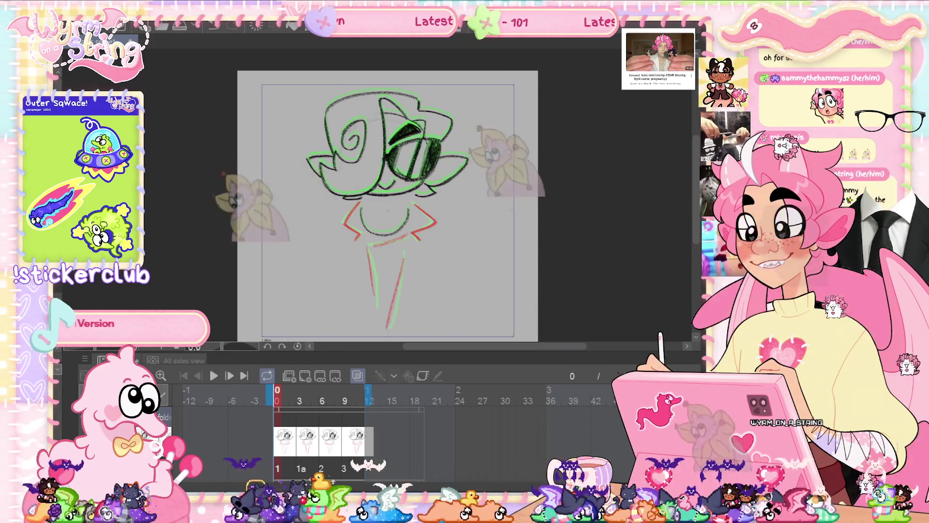
pyautogui.click(345, 441)
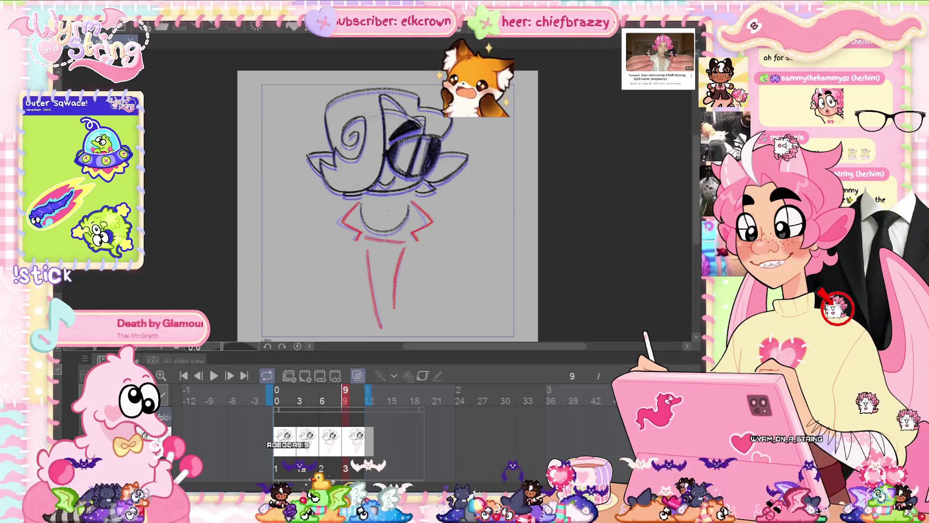
pyautogui.click(284, 440)
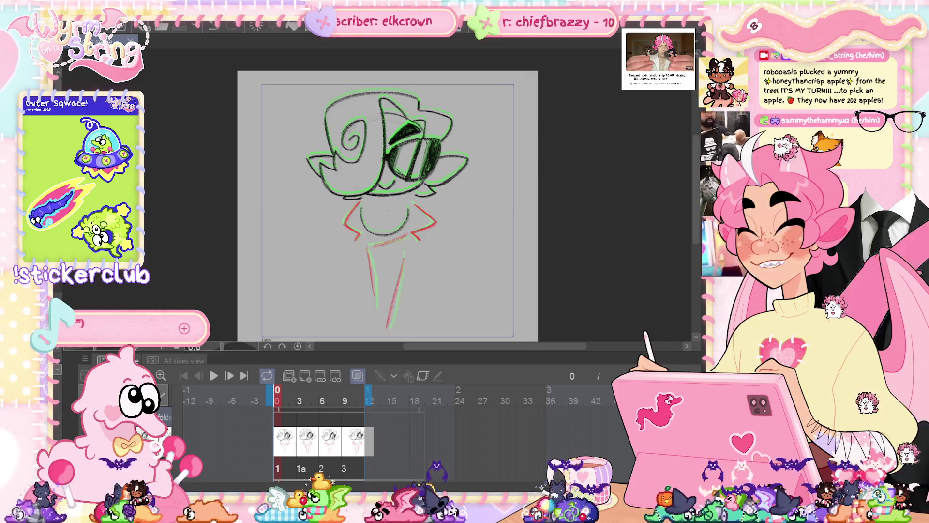
pyautogui.press('Tab')
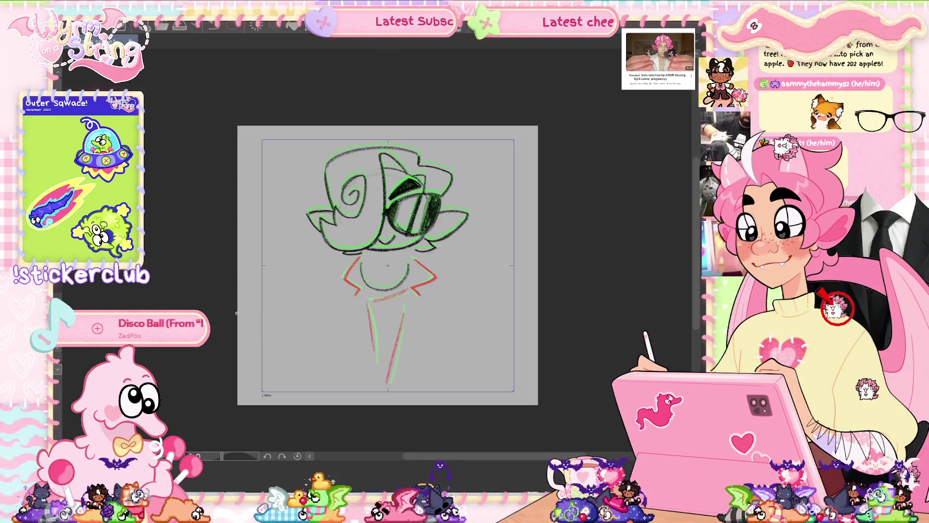
# Zoom in and draw a black bow tie on the chest with a short stroke below the head.
pyautogui.hotkey('ctrl', '+')
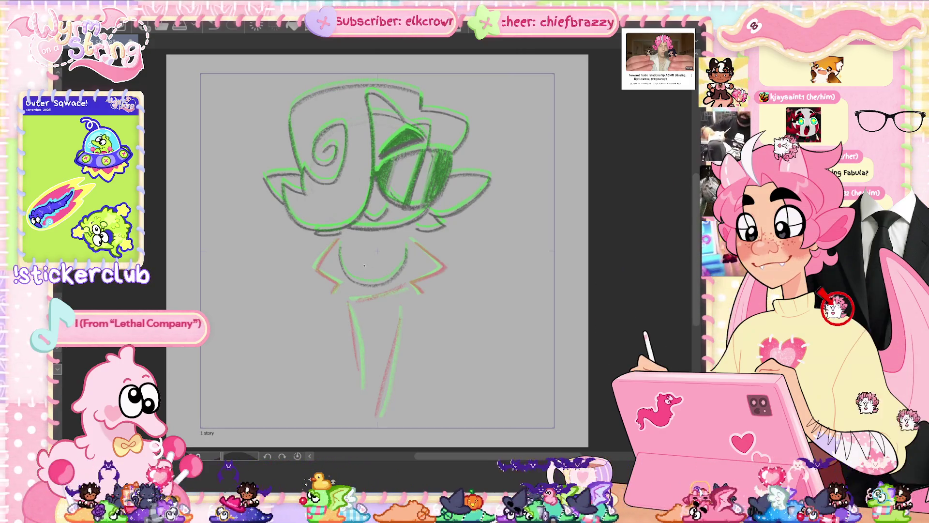
pyautogui.scroll(2, 345, 253)
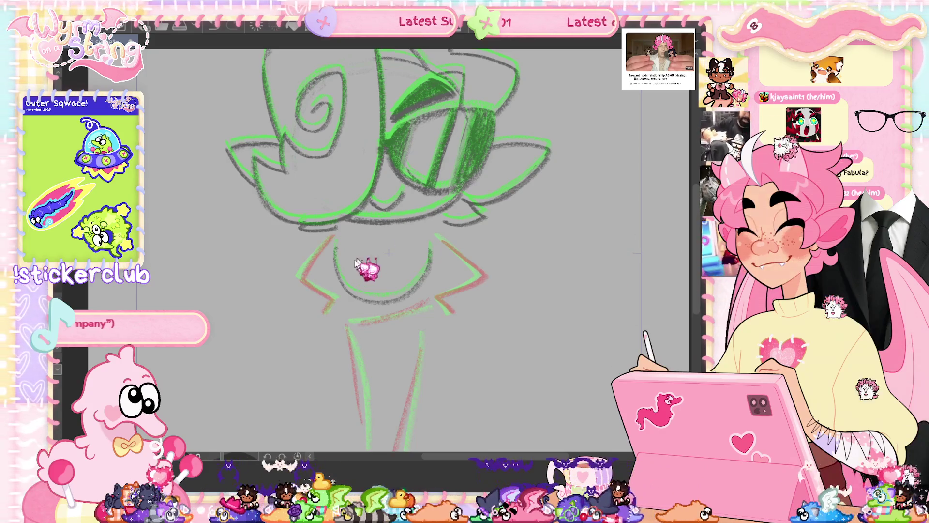
pyautogui.moveTo(370, 255); pyautogui.dragTo(377, 259)
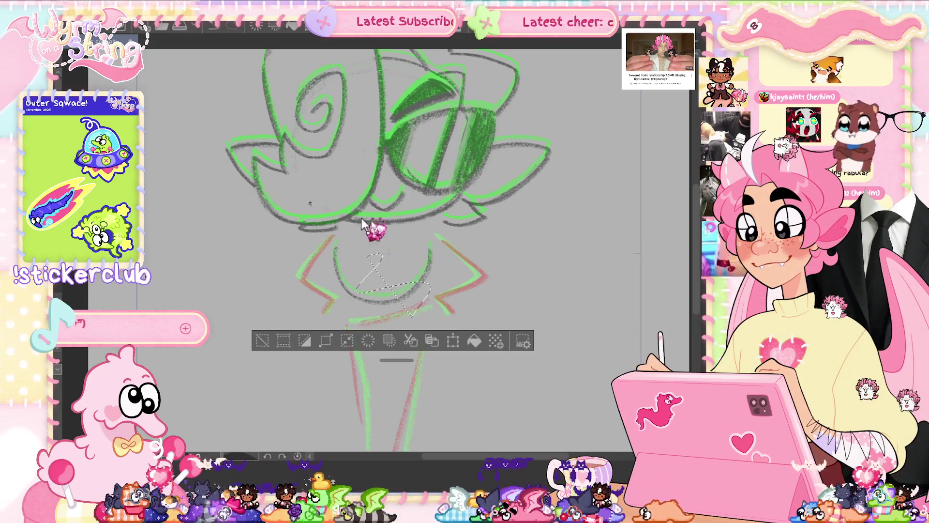
pyautogui.hotkey('ctrl', 'd')
pyautogui.moveTo(349, 285); pyautogui.dragTo(421, 332)
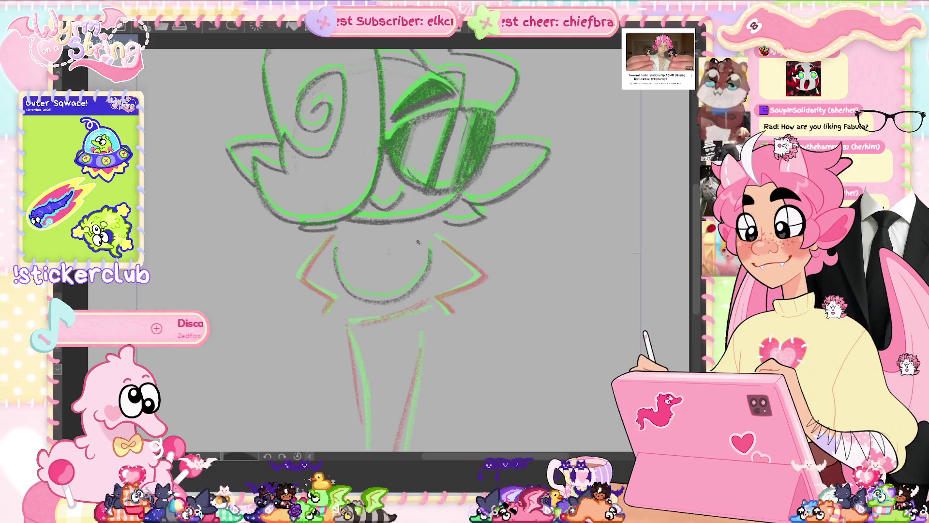
pyautogui.moveTo(361, 224)
pyautogui.mouseDown()
pyautogui.moveTo(380, 231)
pyautogui.moveTo(377, 249)
pyautogui.mouseUp()
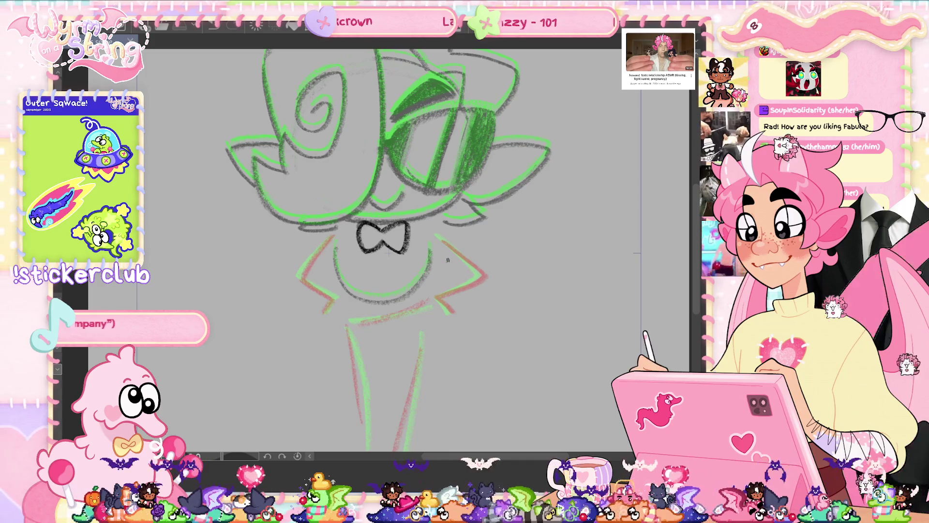
# Add black collar strokes on both sides of the bow tie and a V-shaped line below it.
pyautogui.moveTo(416, 223)
pyautogui.mouseDown()
pyautogui.moveTo(453, 219)
pyautogui.moveTo(463, 246)
pyautogui.mouseUp()
pyautogui.moveTo(311, 226); pyautogui.dragTo(322, 247)
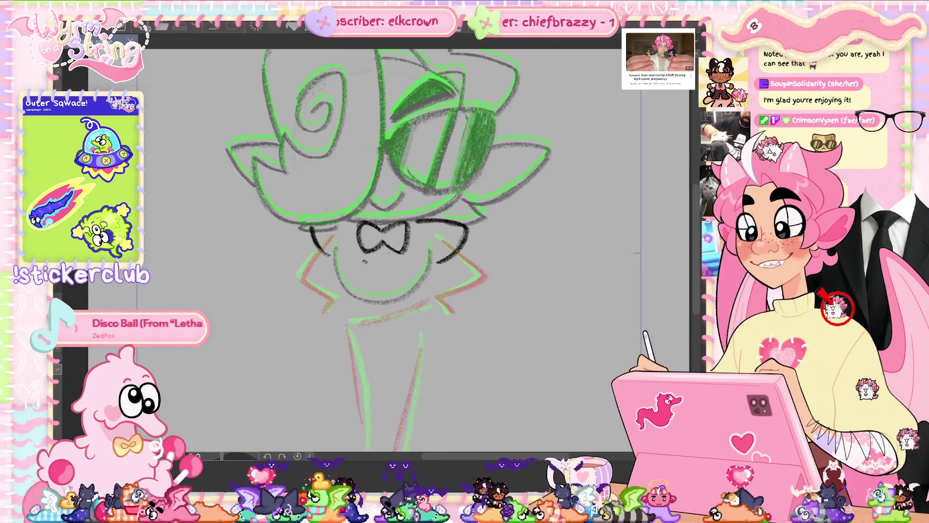
pyautogui.moveTo(355, 256); pyautogui.dragTo(388, 269)
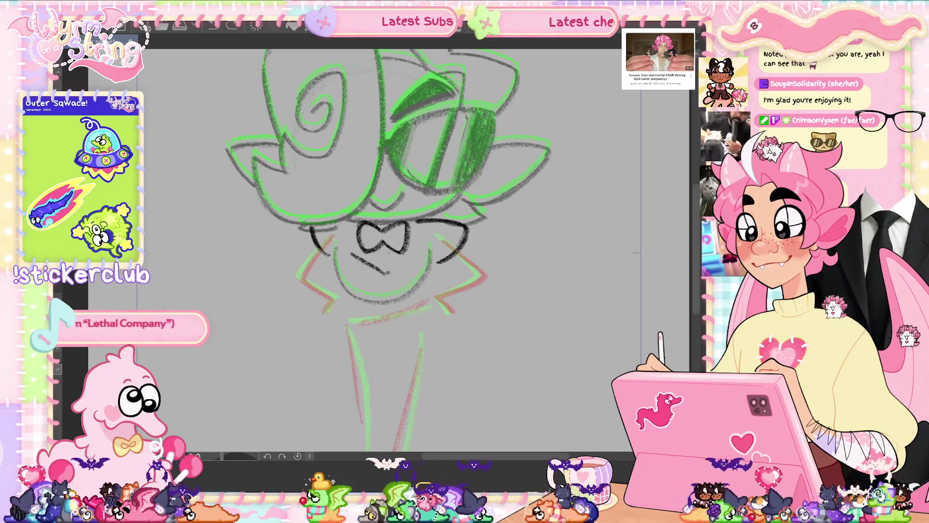
pyautogui.moveTo(382, 274); pyautogui.dragTo(419, 255)
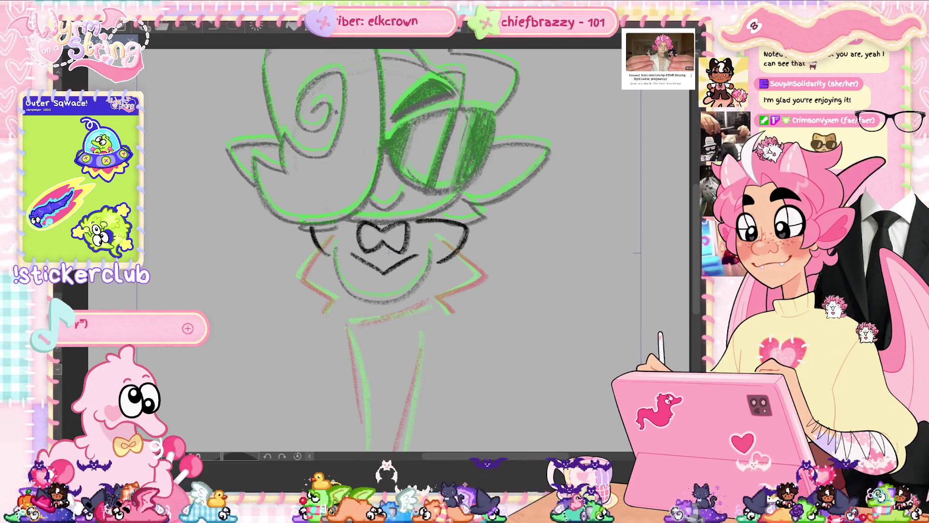
pyautogui.scroll(-3, 335, 111)
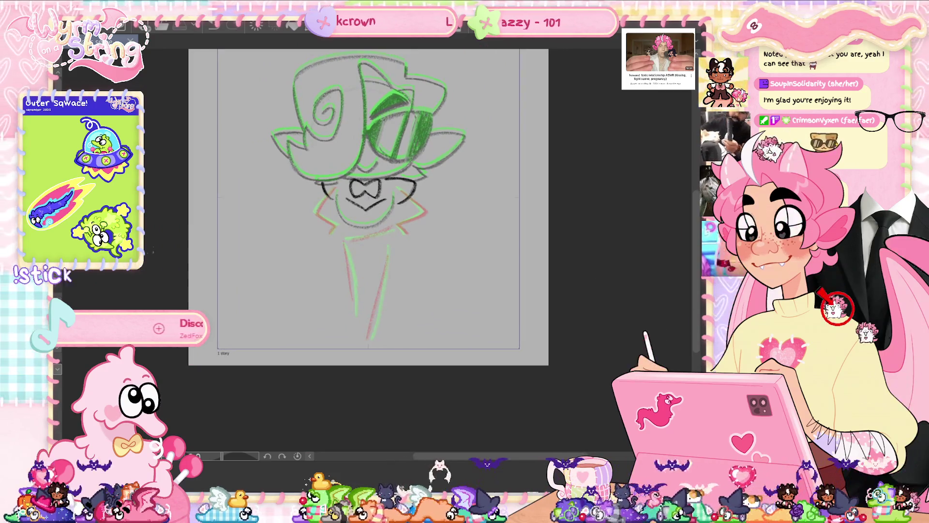
# Create a new 2000×2500 illustration canvas, then switch back to the animation sketch tab.
pyautogui.hotkey('ctrl', 'n')
pyautogui.click(264, 49)
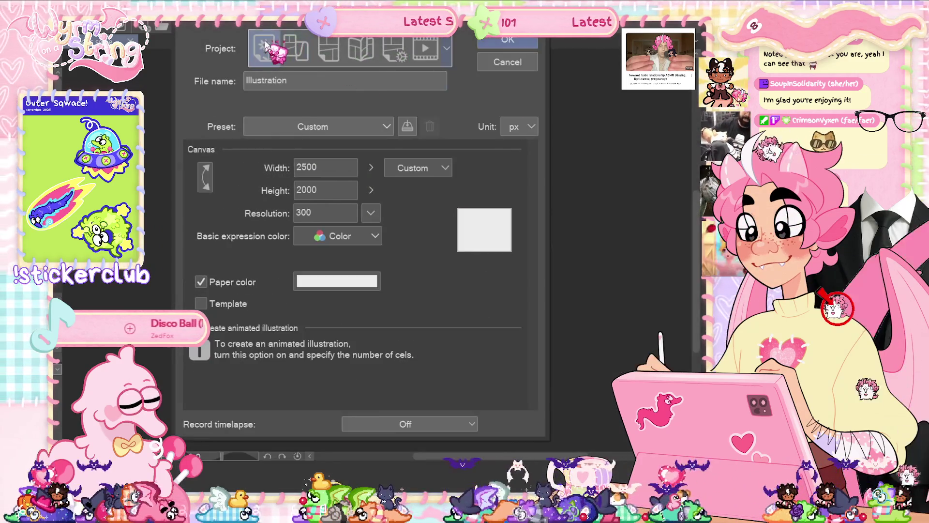
pyautogui.write('2500')
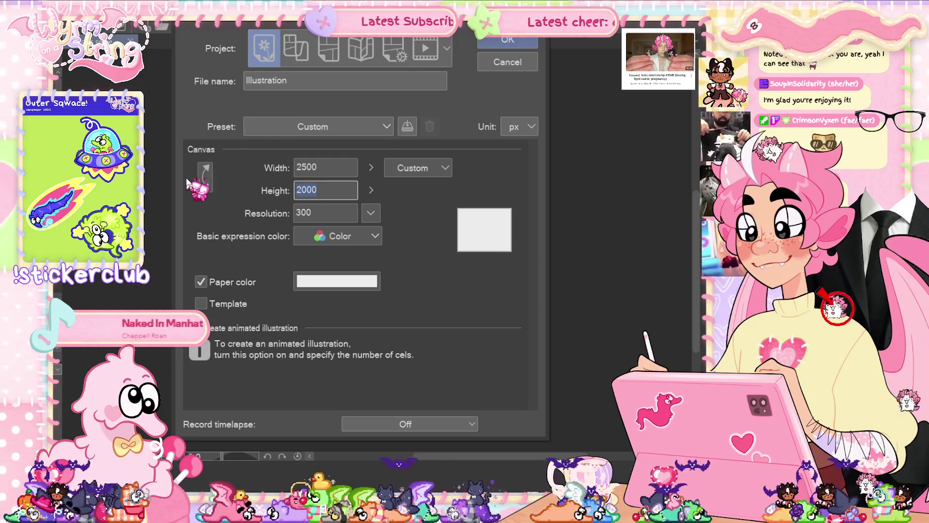
pyautogui.click(307, 167)
pyautogui.write('2000')
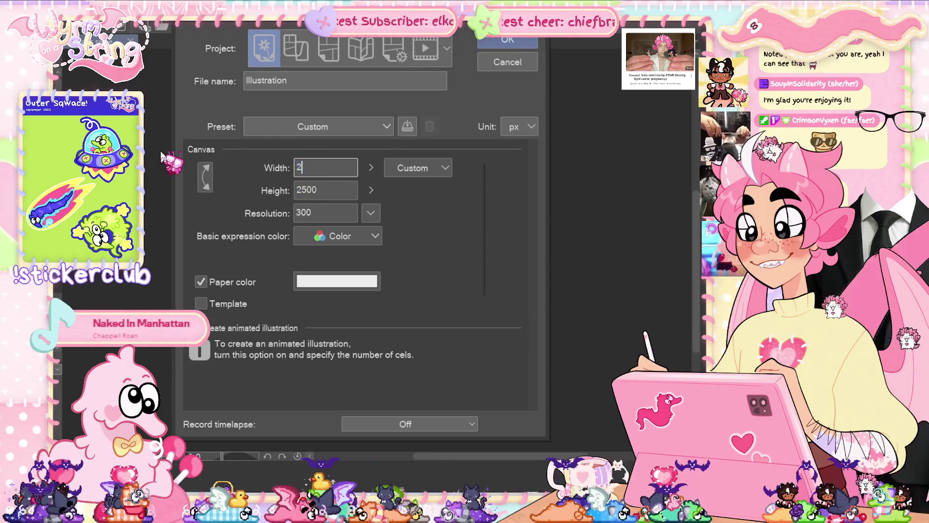
pyautogui.click(508, 41)
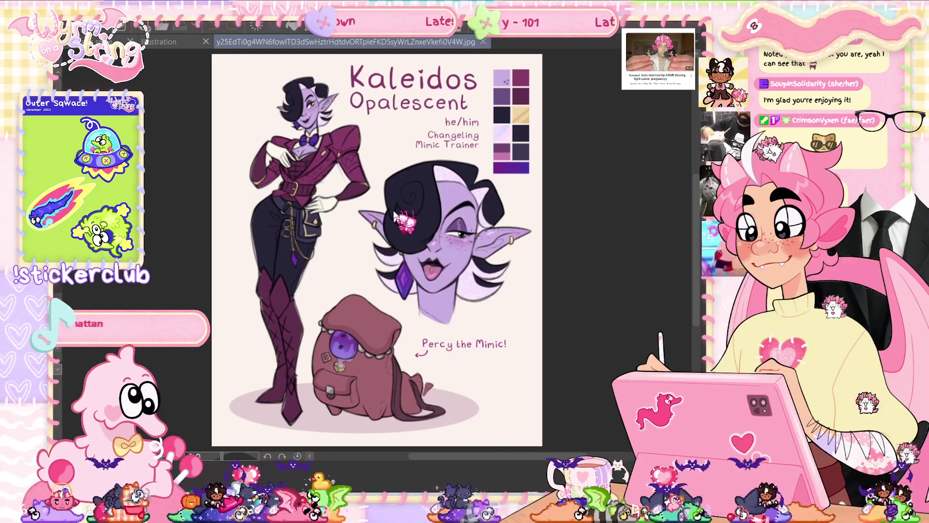
pyautogui.hotkey('ctrl', 'Tab')
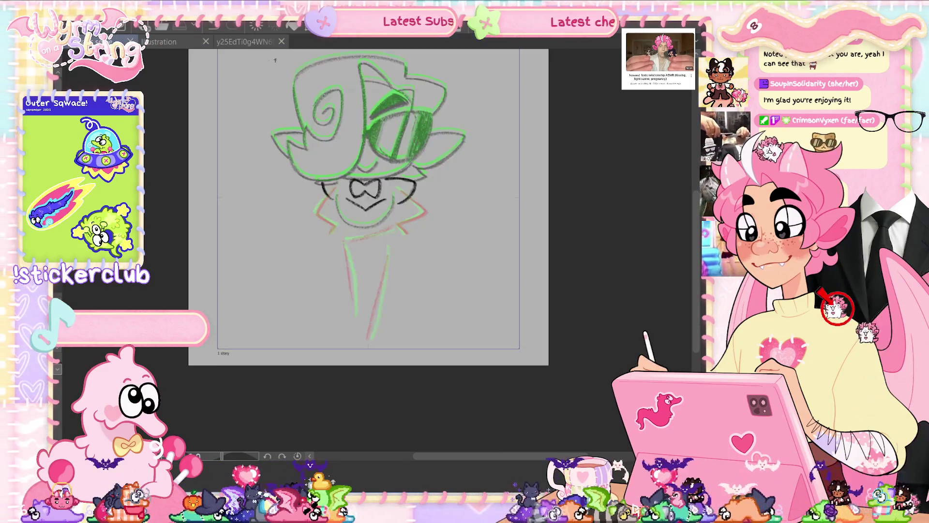
# Dock the reference sheet in a split pane right of the sketch and widen the sketch pane.
pyautogui.moveTo(250, 52)
pyautogui.mouseDown()
pyautogui.moveTo(532, 242)
pyautogui.moveTo(605, 242)
pyautogui.mouseUp()
pyautogui.moveTo(377, 242); pyautogui.dragTo(481, 242)
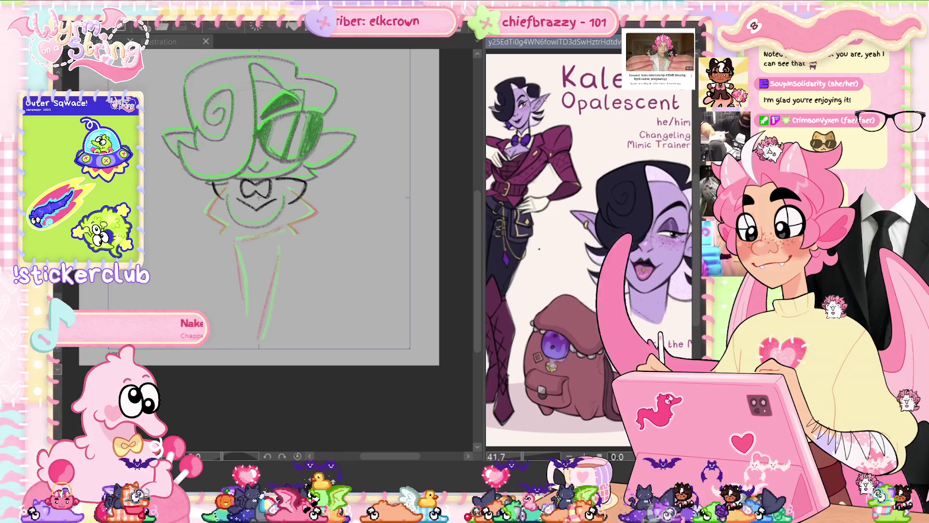
pyautogui.scroll(3, 539, 249)
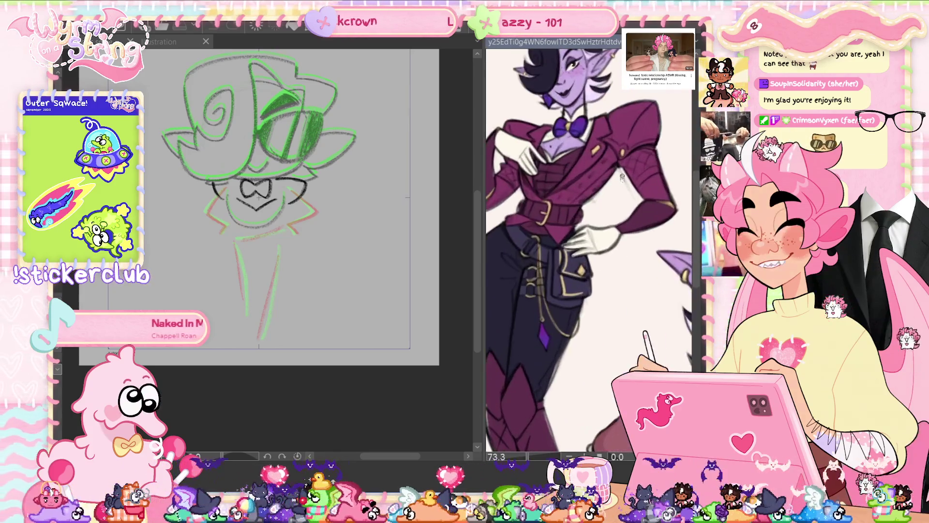
pyautogui.scroll(-2, 622, 177)
pyautogui.scroll(5, 605, 244)
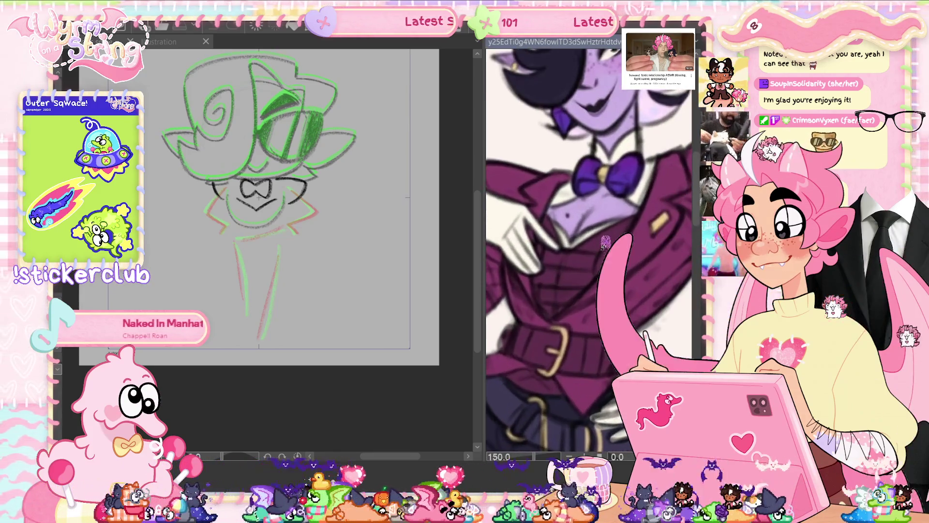
# Pan and zoom the reference to view the character's face, torso and legs, then widen the sketch pane.
pyautogui.moveTo(605, 245); pyautogui.dragTo(610, 302)
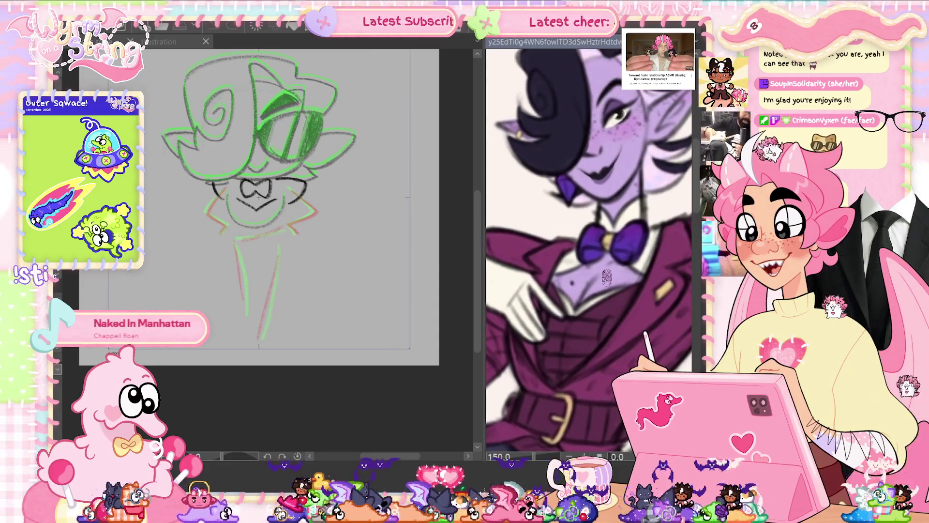
pyautogui.scroll(-3, 606, 276)
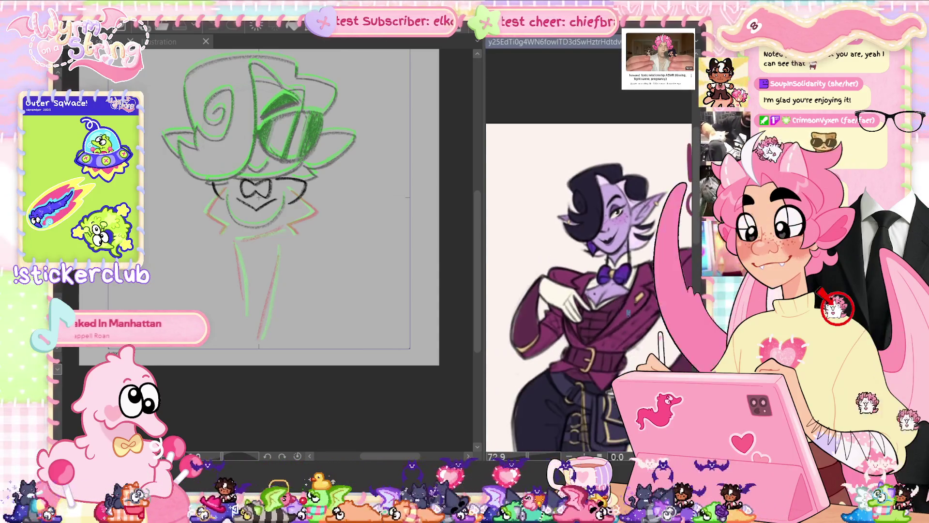
pyautogui.scroll(-2, 628, 313)
pyautogui.moveTo(628, 313); pyautogui.dragTo(611, 209)
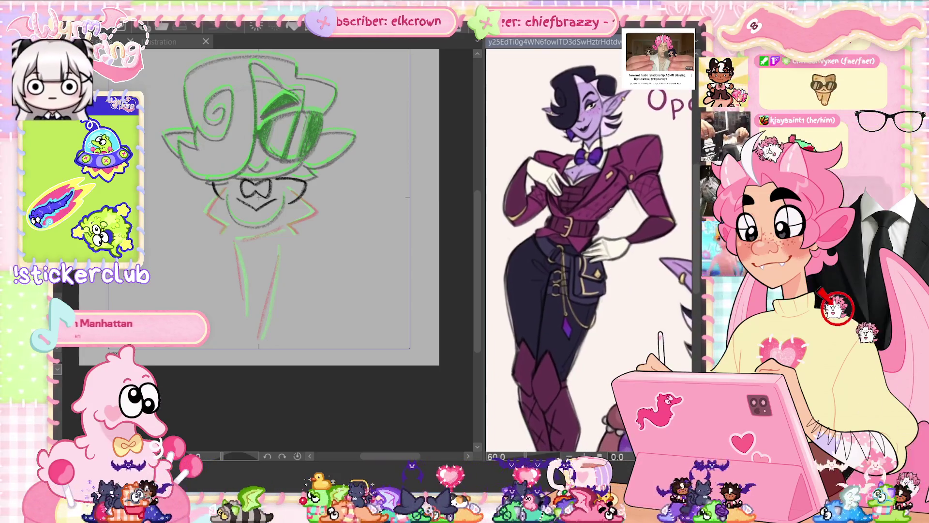
pyautogui.scroll(-1, 611, 209)
pyautogui.scroll(-2, 605, 205)
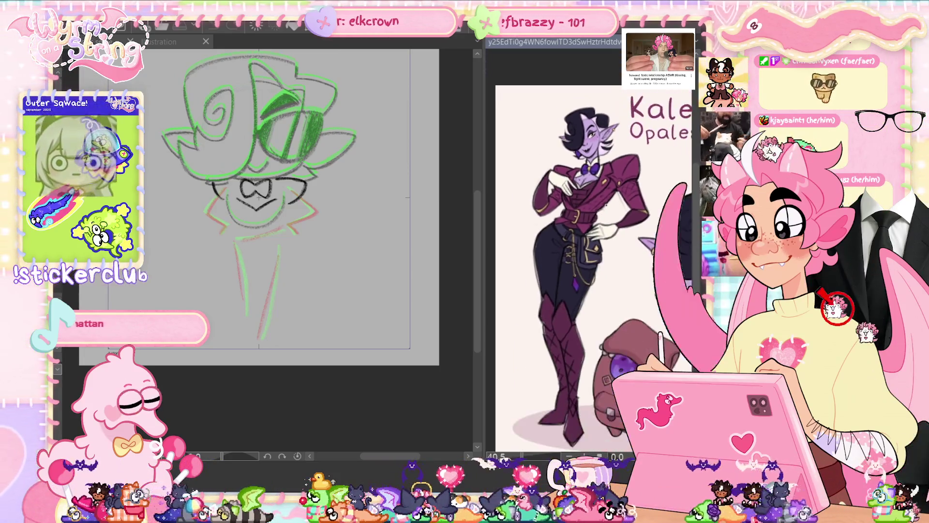
pyautogui.scroll(3, 605, 205)
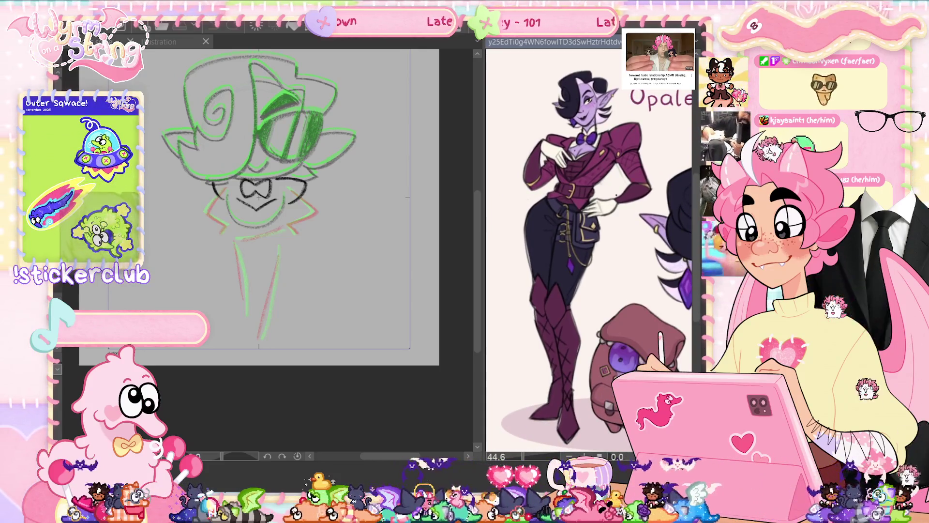
pyautogui.scroll(1, 615, 195)
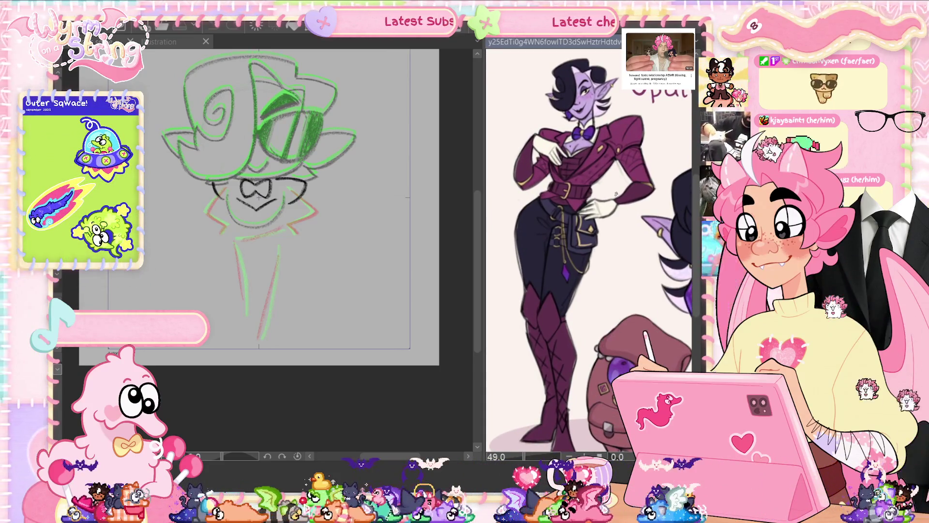
pyautogui.scroll(1, 475, 269)
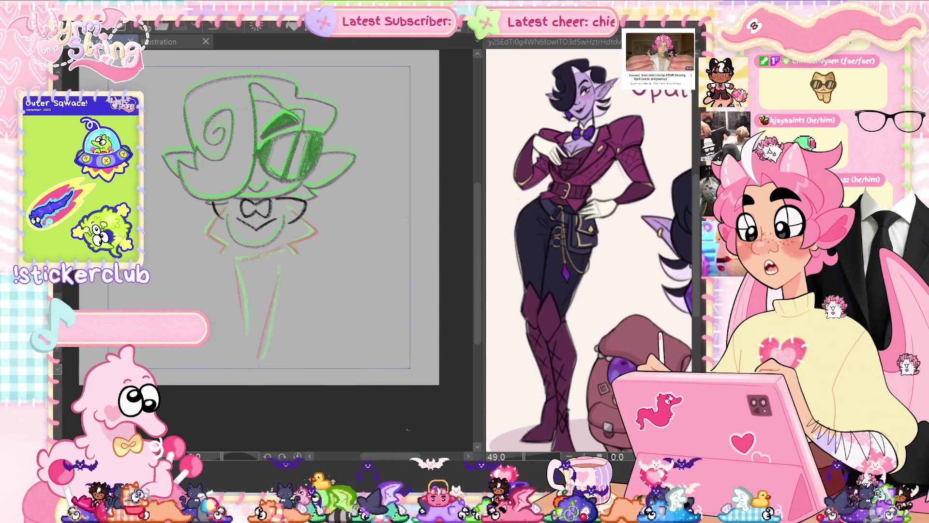
pyautogui.scroll(1, 476, 270)
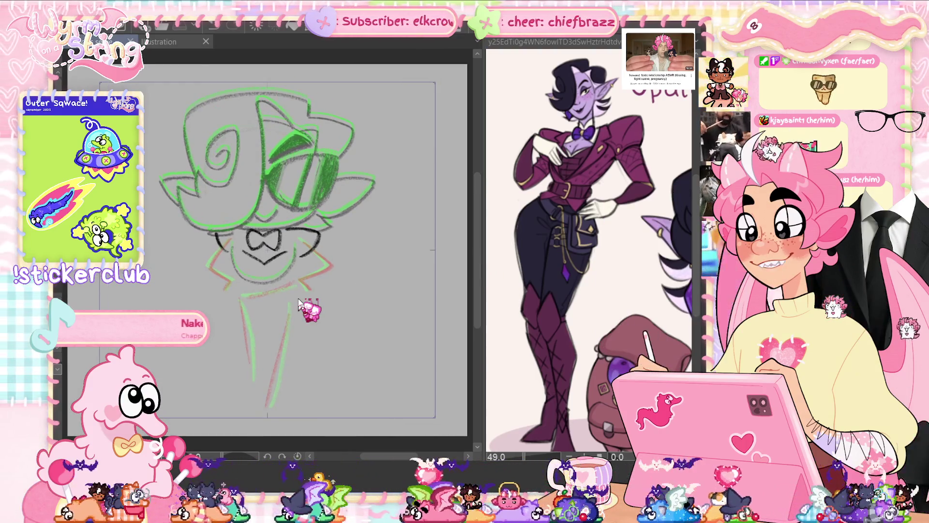
pyautogui.moveTo(501, 371); pyautogui.dragTo(595, 352)
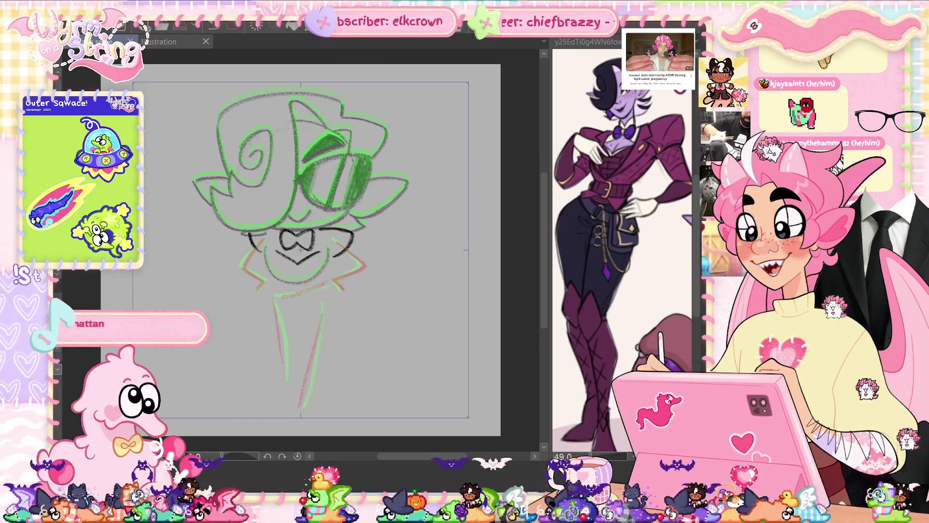
# Delete the black bow tie and collar strokes, zoom in, and undo a trial dark stroke.
pyautogui.press('Delete')
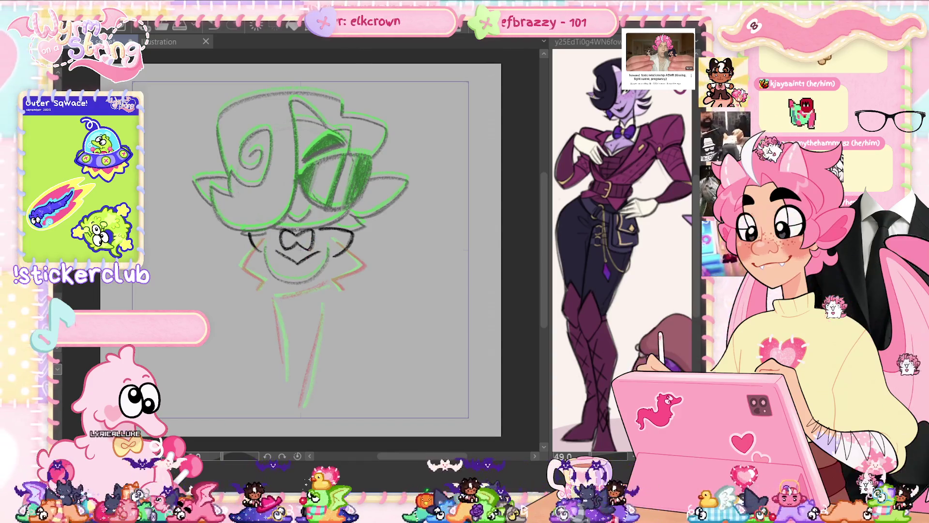
pyautogui.scroll(2, 304, 244)
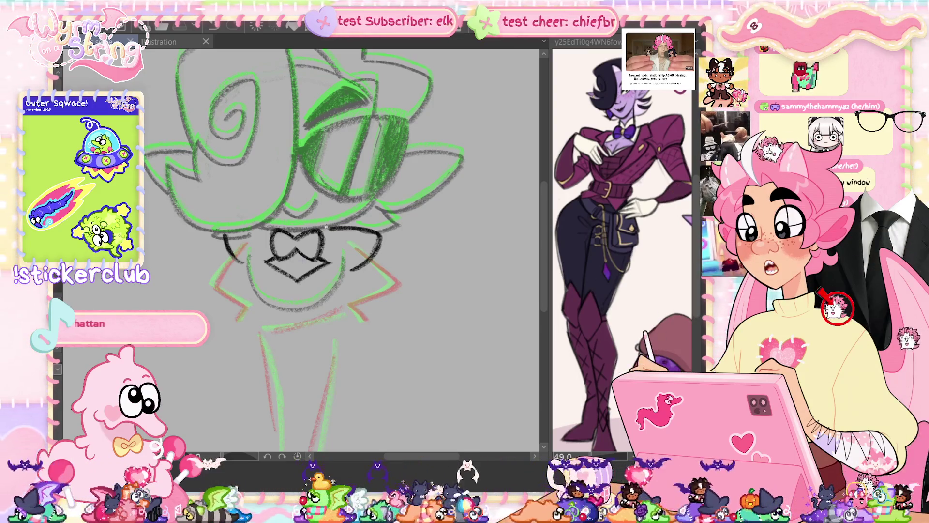
pyautogui.moveTo(331, 236)
pyautogui.mouseDown()
pyautogui.moveTo(320, 291)
pyautogui.moveTo(291, 301)
pyautogui.mouseUp()
pyautogui.hotkey('ctrl', 'z')
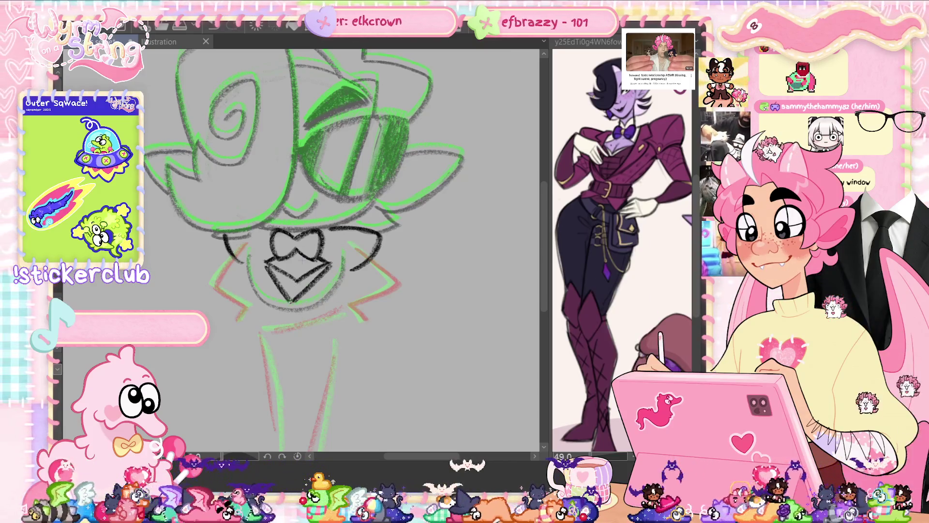
pyautogui.hotkey('ctrl', 'z')
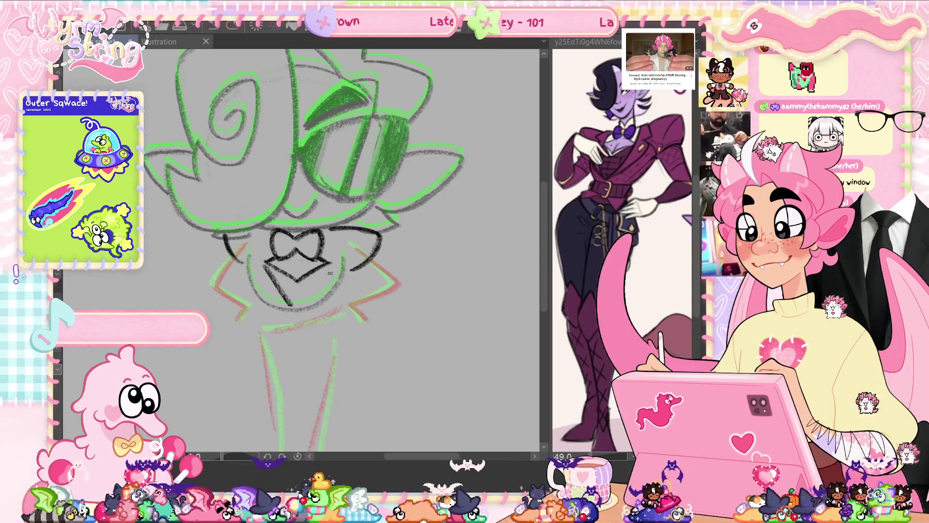
# Sketch the dark V-shaped collar under the bow tie, undoing and redrawing both sides lower.
pyautogui.moveTo(332, 267); pyautogui.dragTo(296, 310)
pyautogui.moveTo(264, 265); pyautogui.dragTo(294, 308)
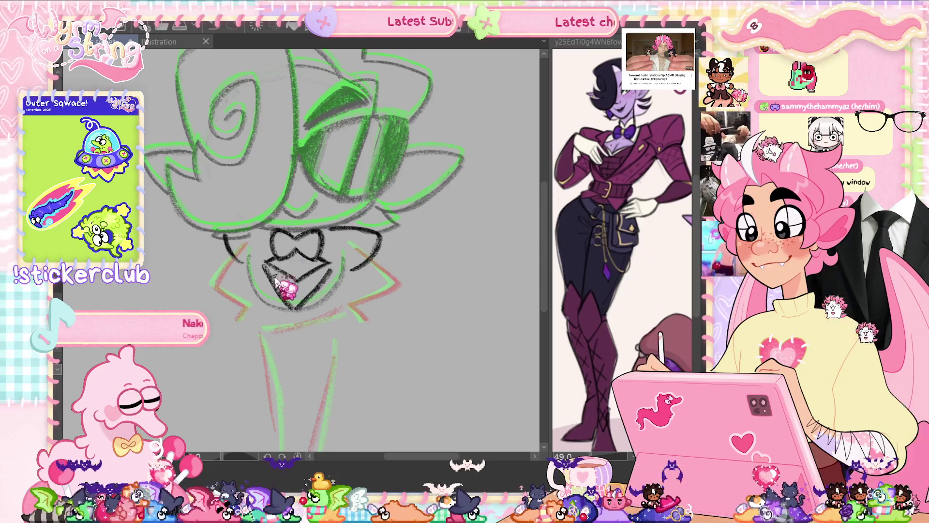
pyautogui.moveTo(333, 267); pyautogui.dragTo(296, 307)
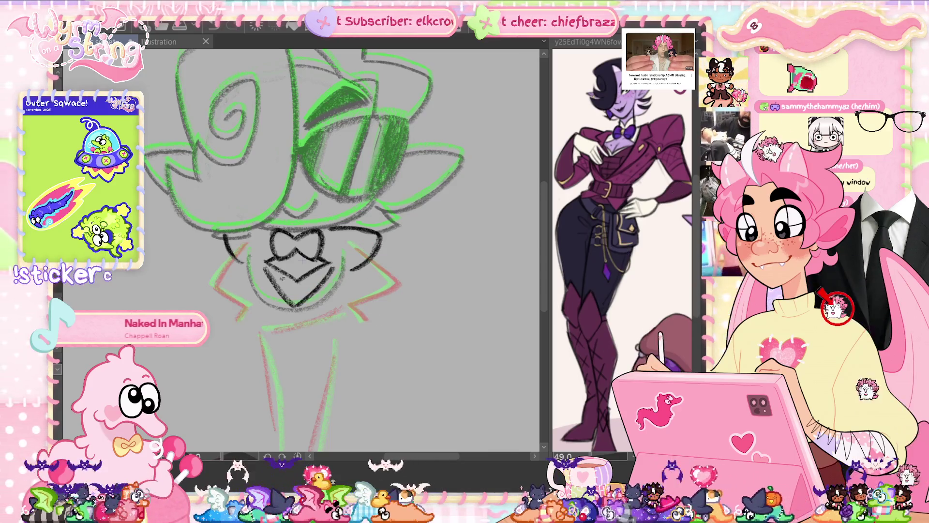
pyautogui.hotkey('ctrl', 'z')
pyautogui.hotkey('ctrl', 'z')
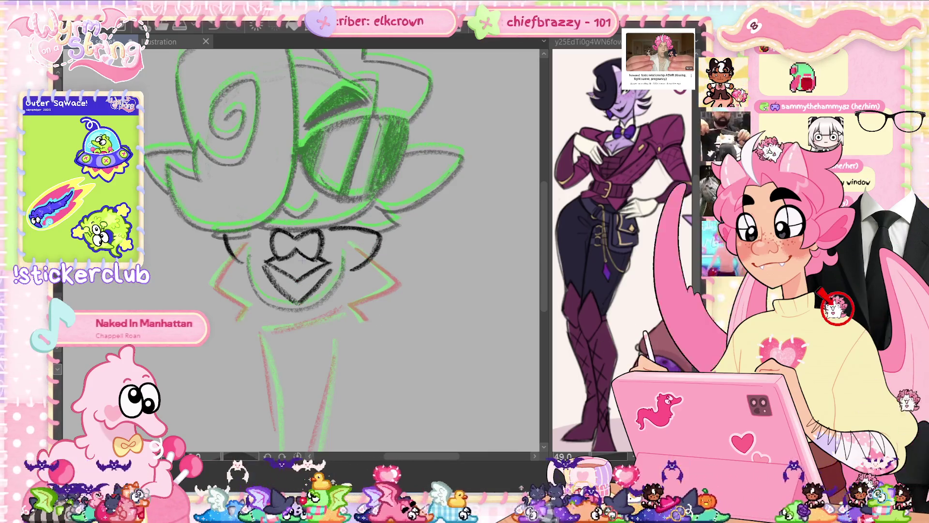
pyautogui.moveTo(265, 265); pyautogui.dragTo(296, 303)
pyautogui.moveTo(332, 263); pyautogui.dragTo(296, 303)
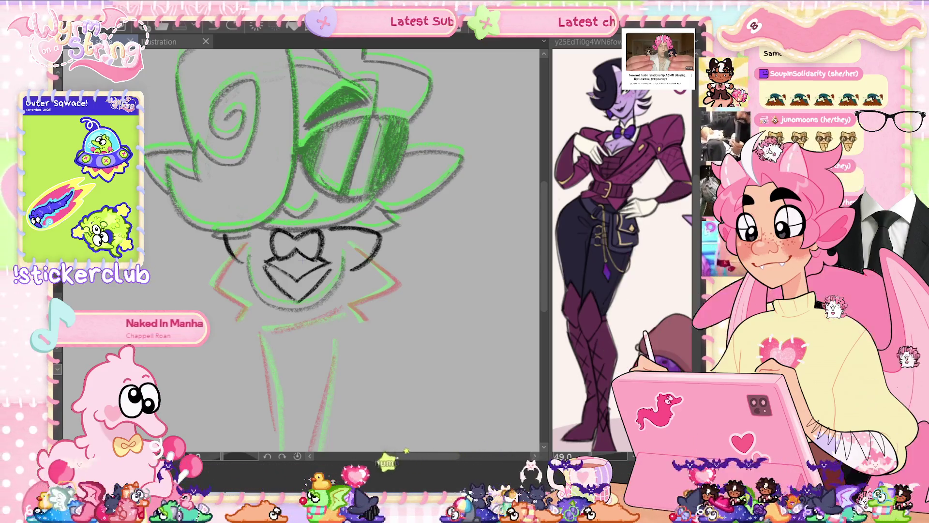
pyautogui.scroll(-1, 310, 290)
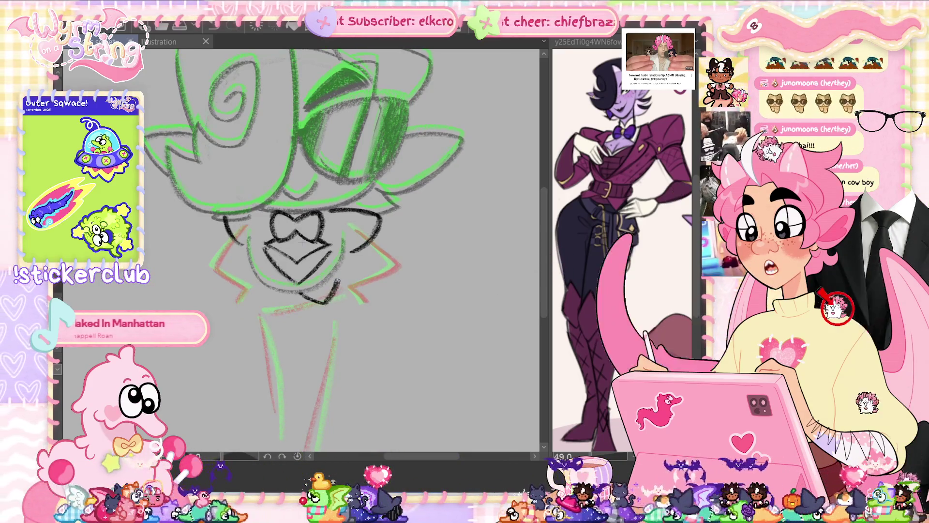
# Undo the stray chin stroke and trace dark left and right collar lines beside the bow tie.
pyautogui.hotkey('ctrl', 'z')
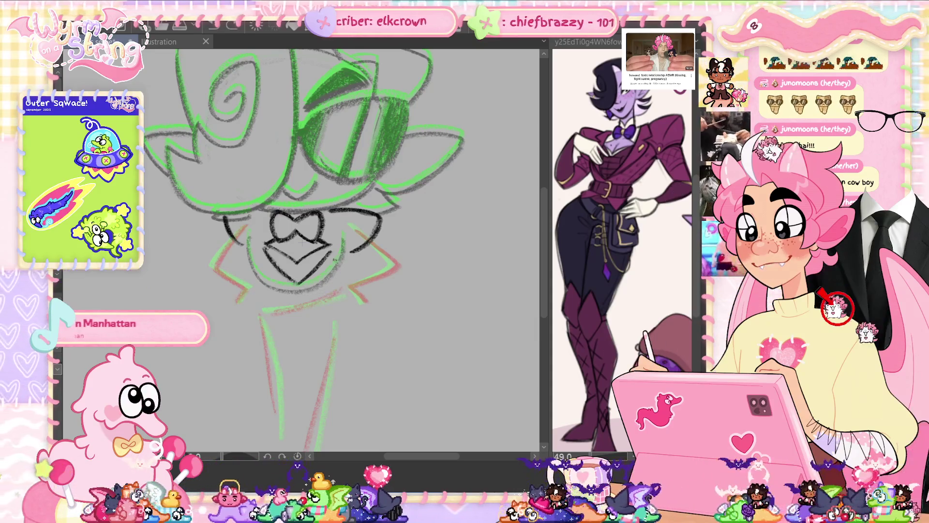
pyautogui.moveTo(248, 237); pyautogui.dragTo(265, 282)
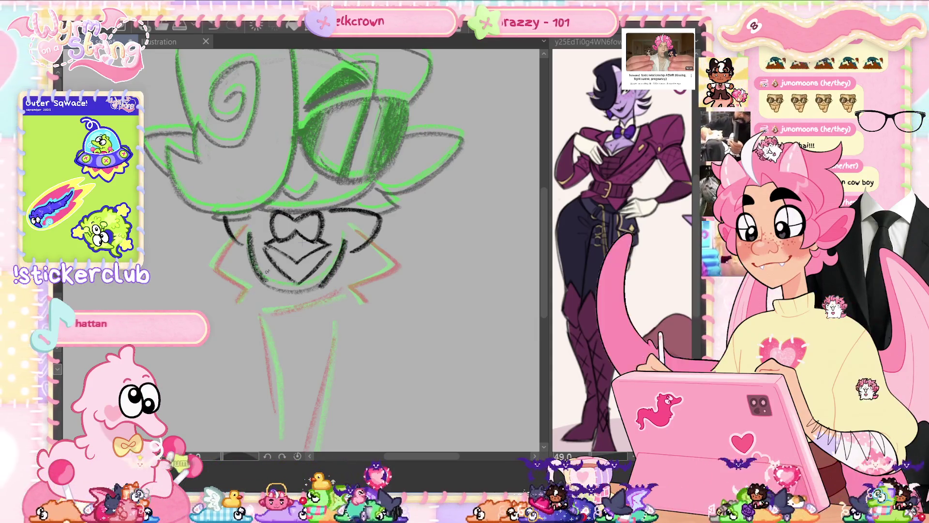
pyautogui.moveTo(252, 250); pyautogui.dragTo(268, 284)
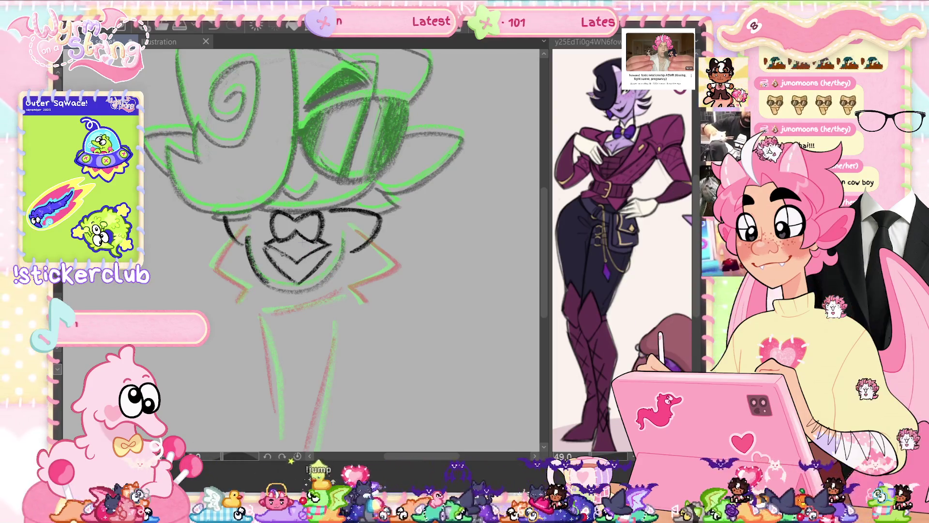
pyautogui.moveTo(345, 240); pyautogui.dragTo(323, 284)
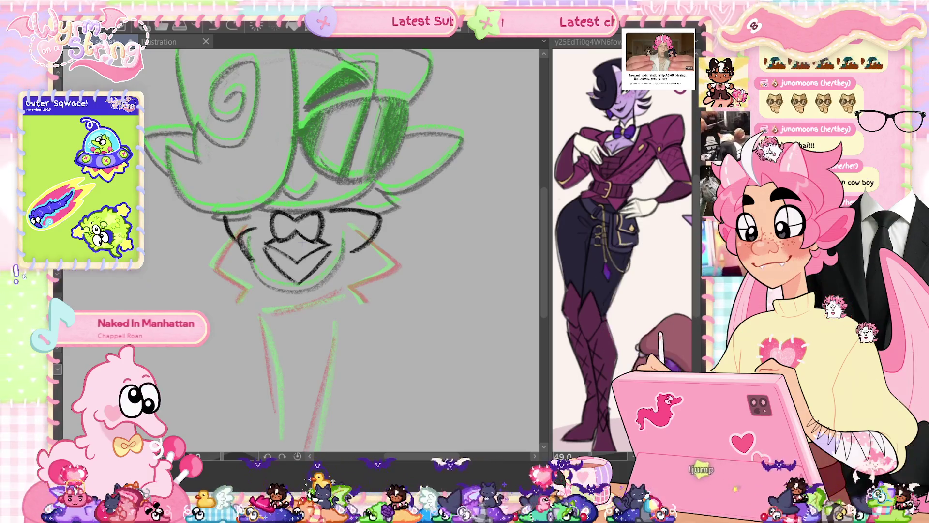
pyautogui.hotkey('ctrl', 'z')
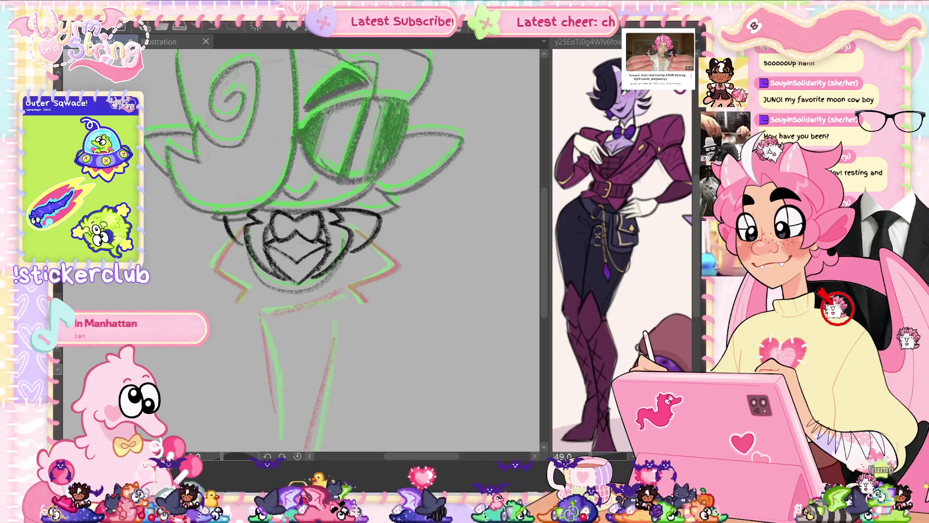
# Add a short reinforcing stroke under the bow tie.
pyautogui.scroll(-5, 385, 374)
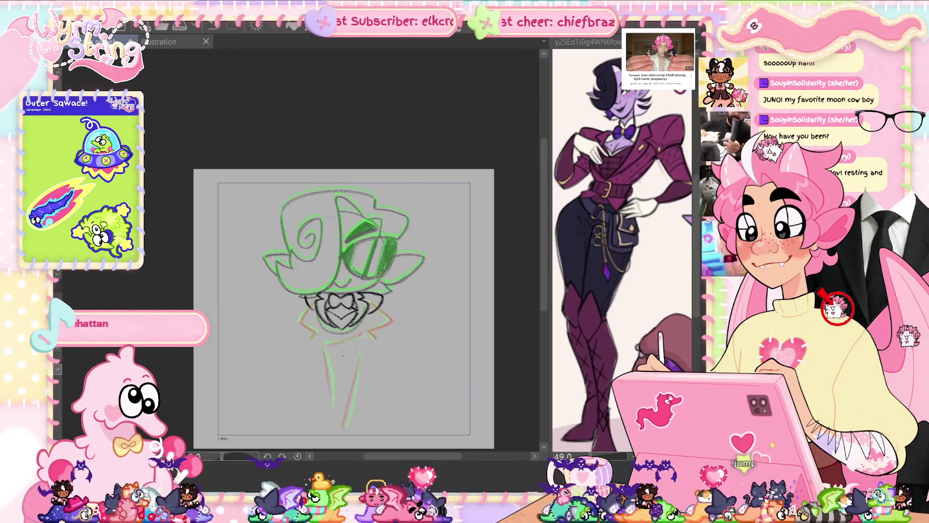
pyautogui.scroll(6, 382, 286)
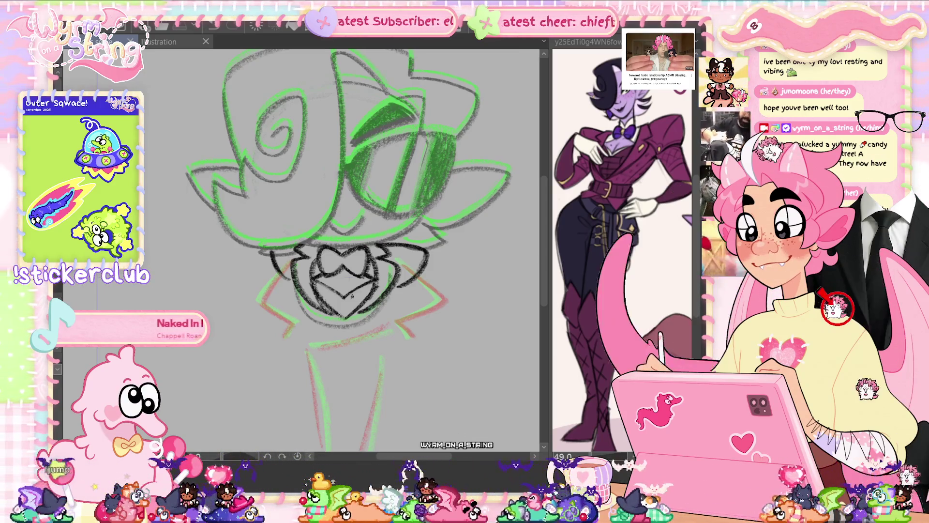
pyautogui.scroll(-2, 485, 330)
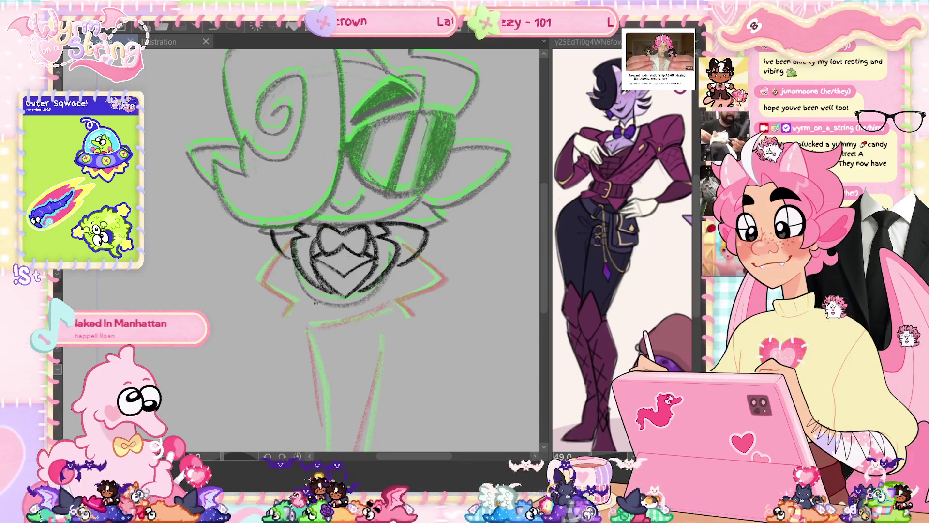
pyautogui.moveTo(313, 299); pyautogui.dragTo(352, 306)
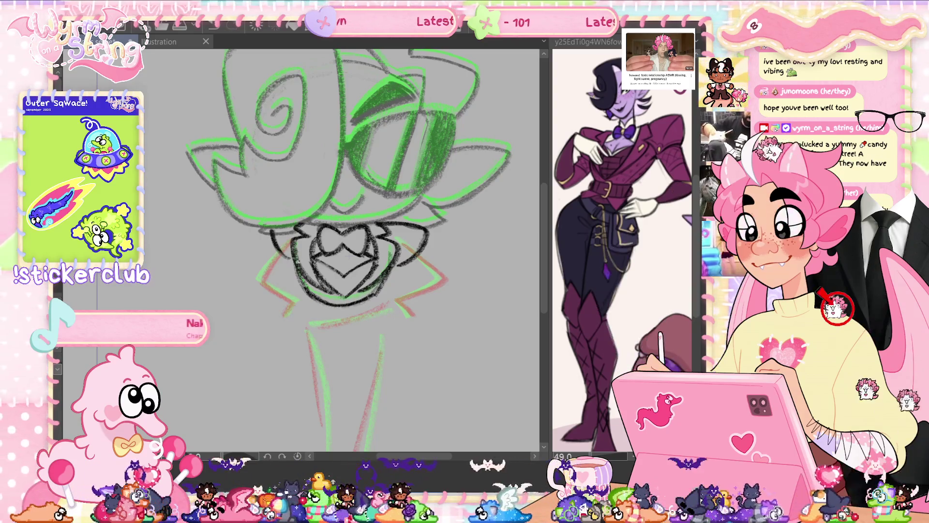
# Rotate the canvas, reset it upright, then zoom in and scroll down toward the torso.
pyautogui.moveTo(339, 242); pyautogui.dragTo(373, 276)
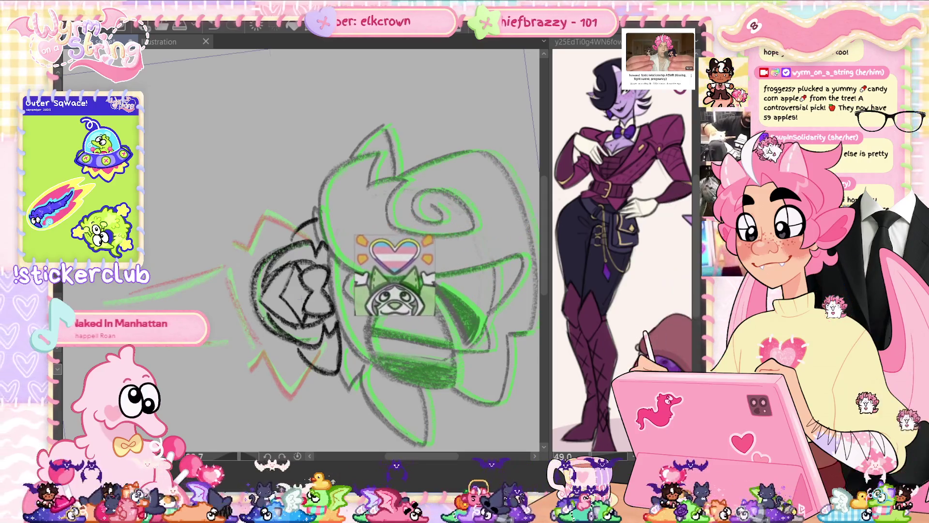
pyautogui.hotkey('ctrl', '0')
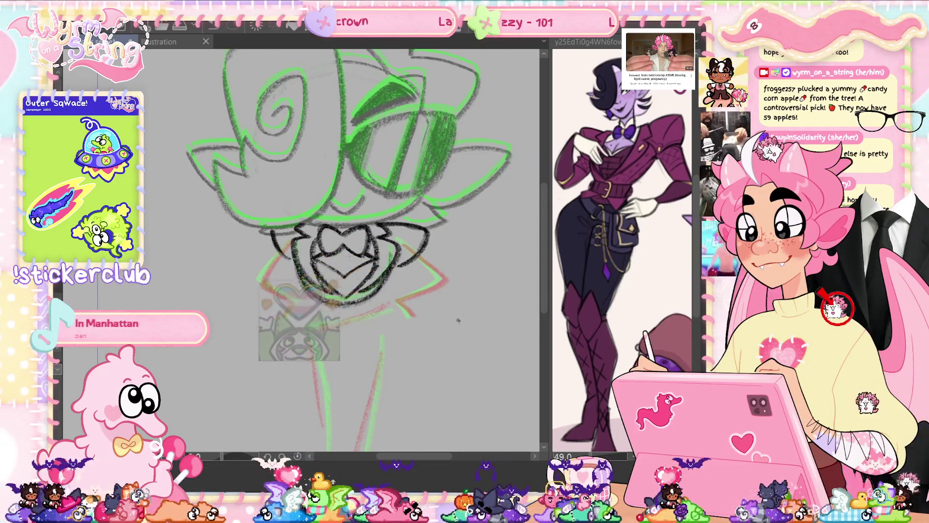
pyautogui.hotkey('ctrl', '-')
pyautogui.hotkey('ctrl', '+')
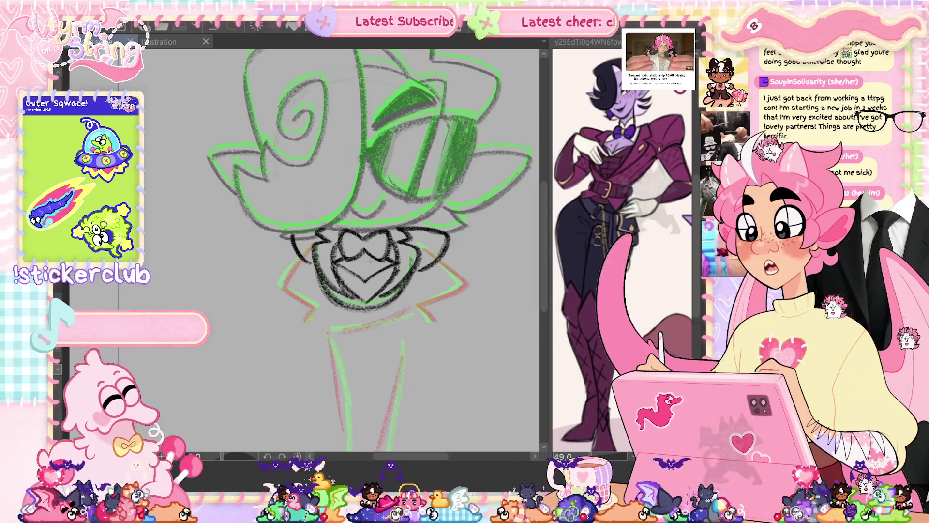
pyautogui.scroll(-2, 411, 295)
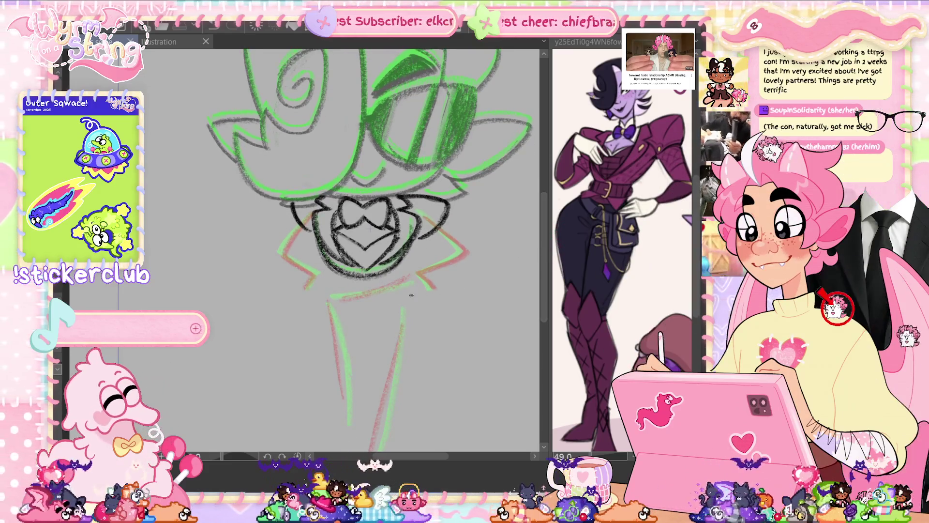
pyautogui.scroll(-3, 453, 199)
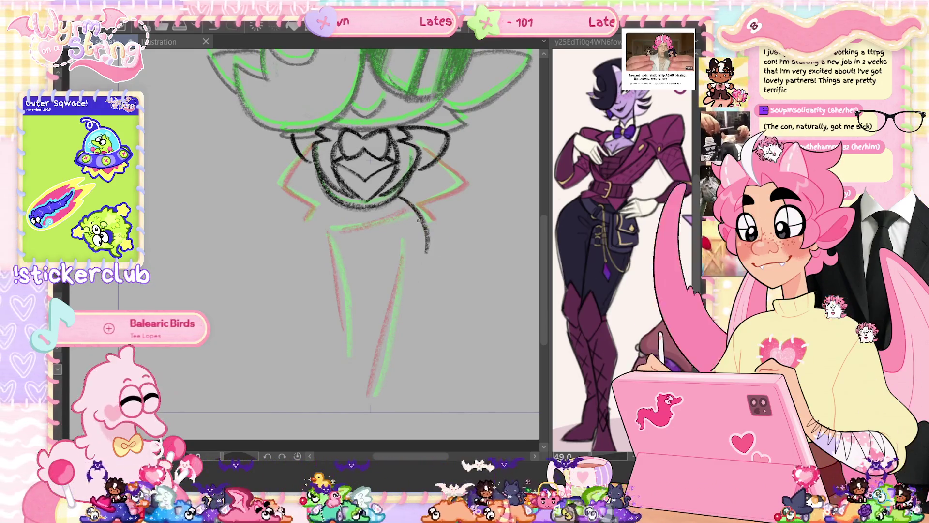
# Replace the right-torso stroke with a long curve and add a V-shaped mark at the bottom.
pyautogui.hotkey('ctrl', 'z')
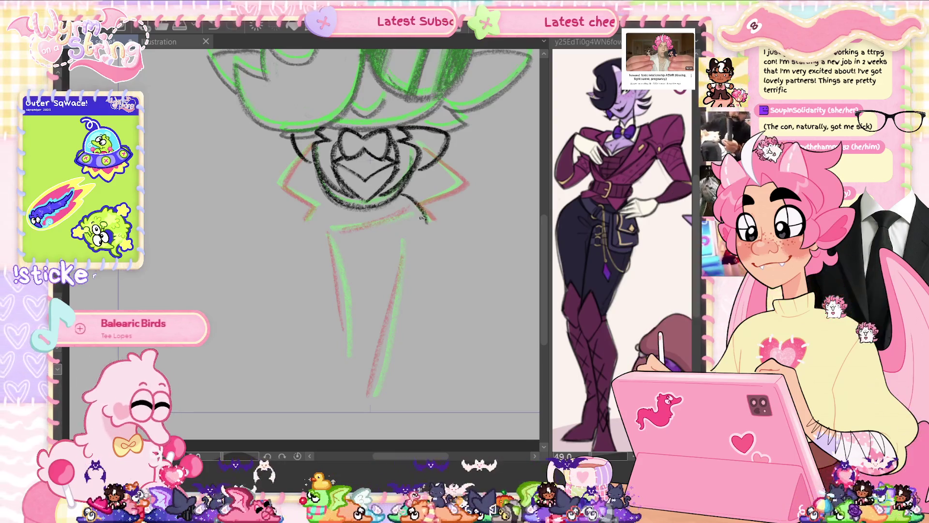
pyautogui.hotkey('ctrl', 'z')
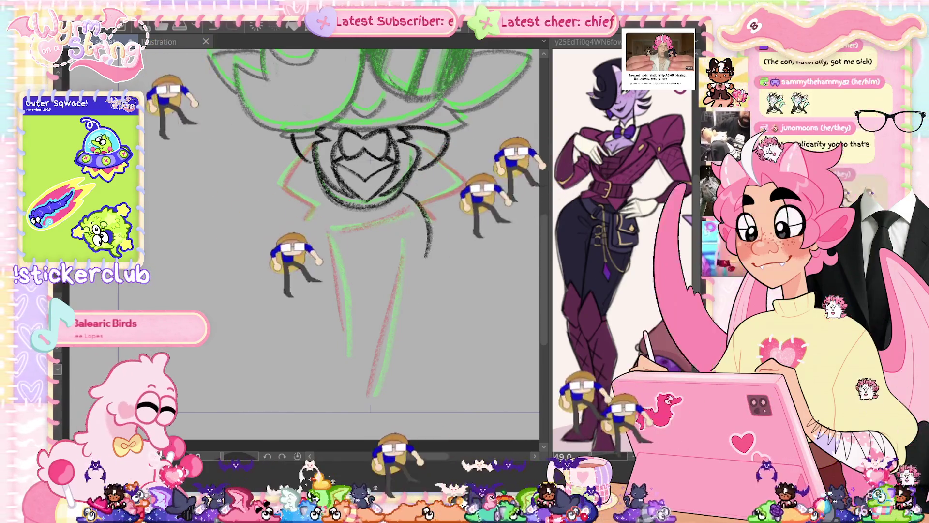
pyautogui.moveTo(407, 195); pyautogui.dragTo(420, 290)
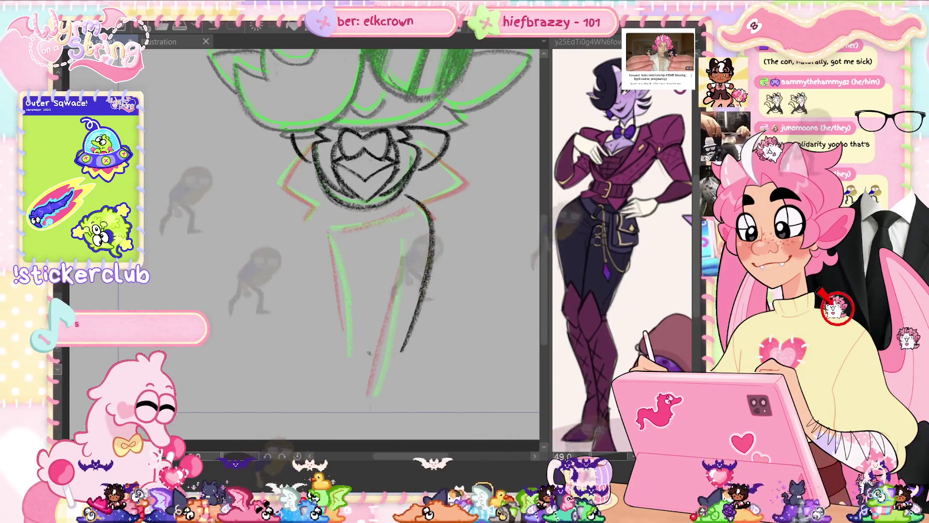
pyautogui.moveTo(354, 394); pyautogui.dragTo(395, 396)
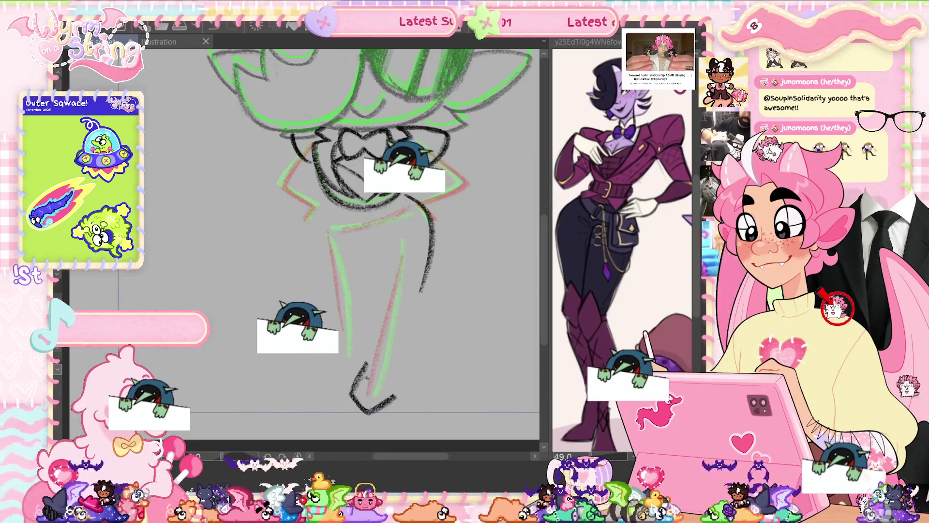
pyautogui.hotkey('ctrl', '0')
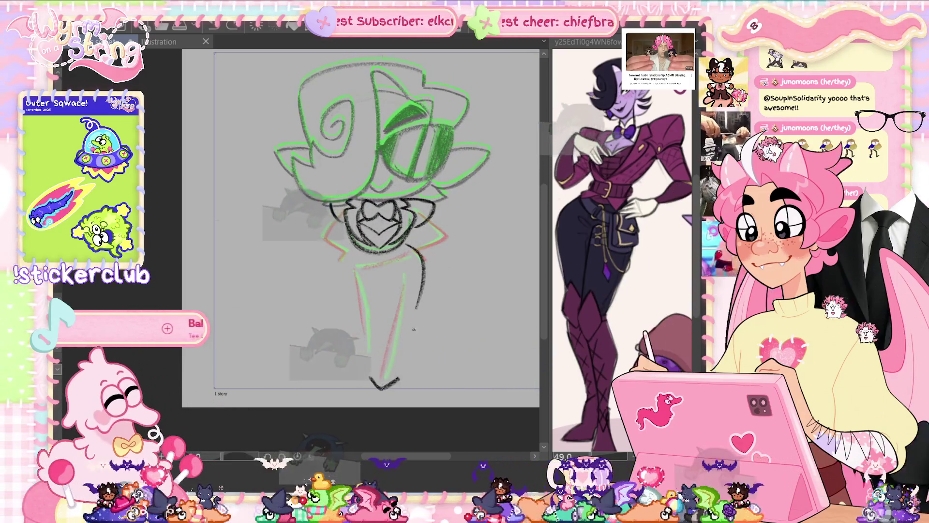
# Extend the body and both leg lines toward the feet, then lasso the head and collar.
pyautogui.moveTo(416, 306); pyautogui.dragTo(396, 382)
pyautogui.moveTo(421, 293); pyautogui.dragTo(403, 346)
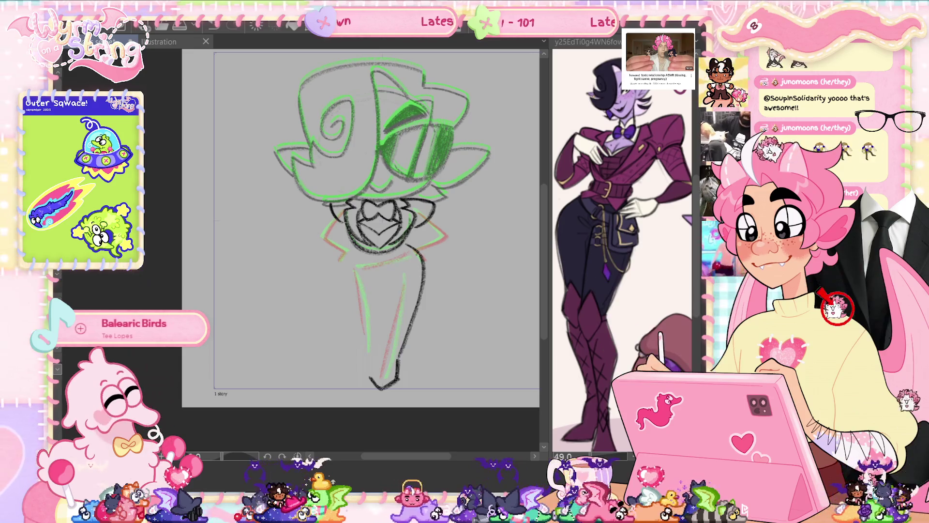
pyautogui.moveTo(351, 258); pyautogui.dragTo(354, 267)
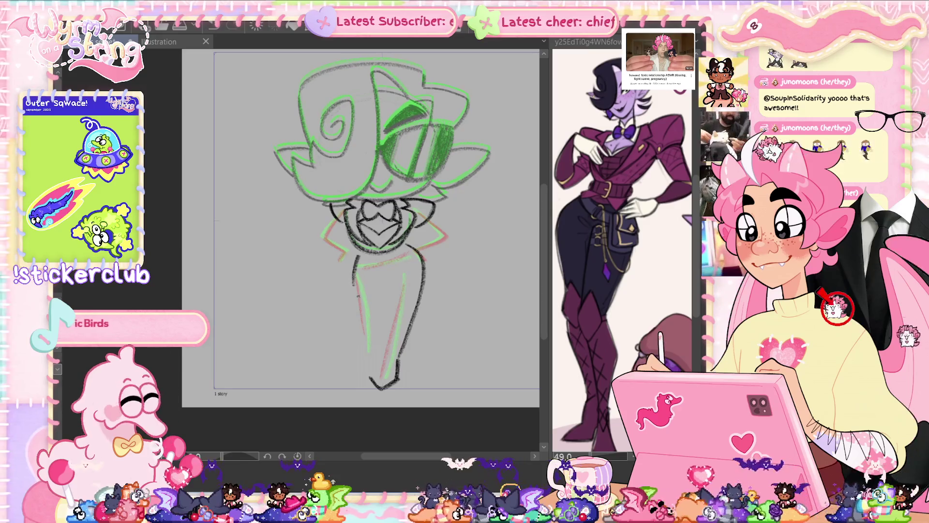
pyautogui.moveTo(357, 288); pyautogui.dragTo(366, 319)
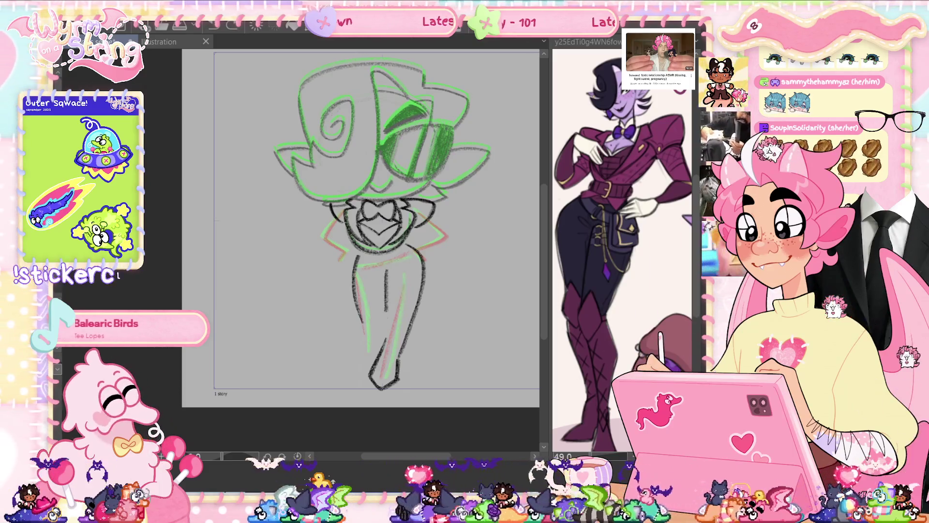
pyautogui.moveTo(387, 269); pyautogui.dragTo(379, 355)
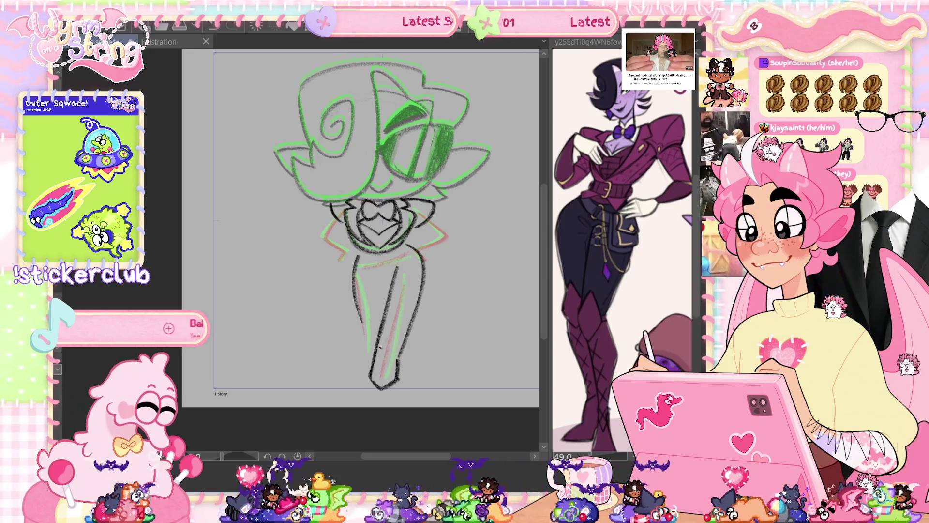
pyautogui.moveTo(396, 357); pyautogui.dragTo(397, 383)
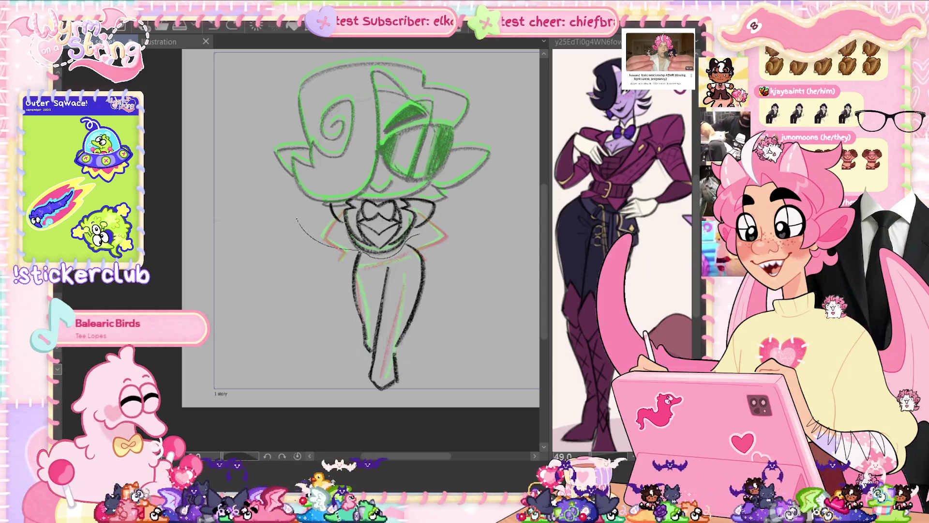
pyautogui.moveTo(361, 251); pyautogui.dragTo(494, 211)
# Transform the head-and-collar selection a few pixels down-right, confirming it twice.
pyautogui.hotkey('ctrl', 't')
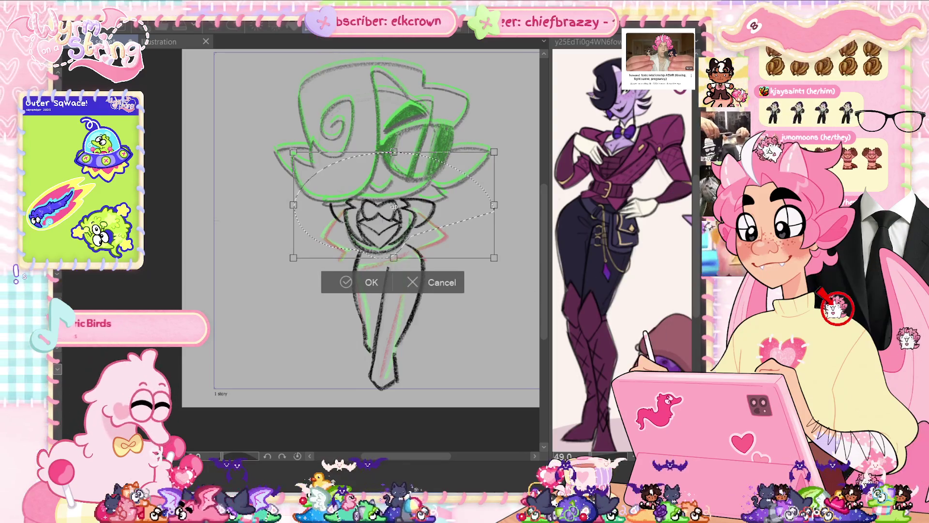
pyautogui.moveTo(380, 252); pyautogui.dragTo(381, 253)
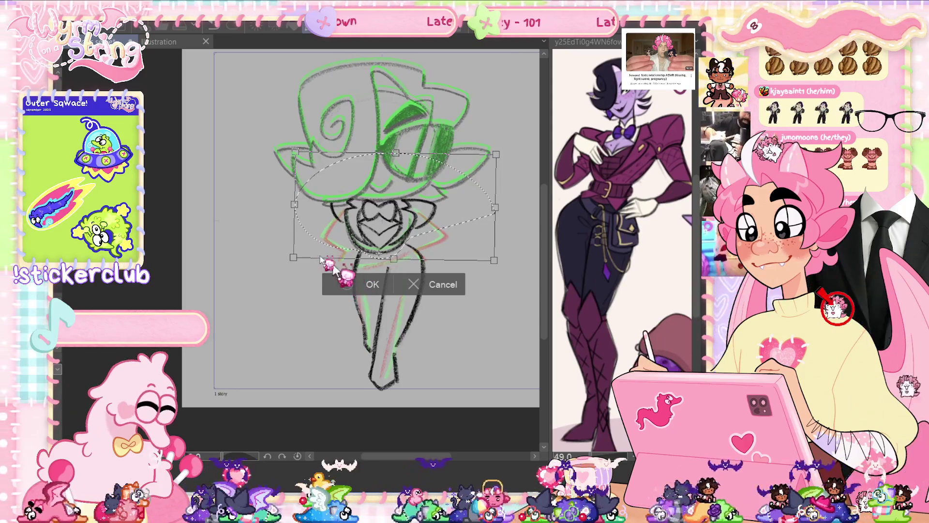
pyautogui.click(341, 283)
pyautogui.hotkey('ctrl', 't')
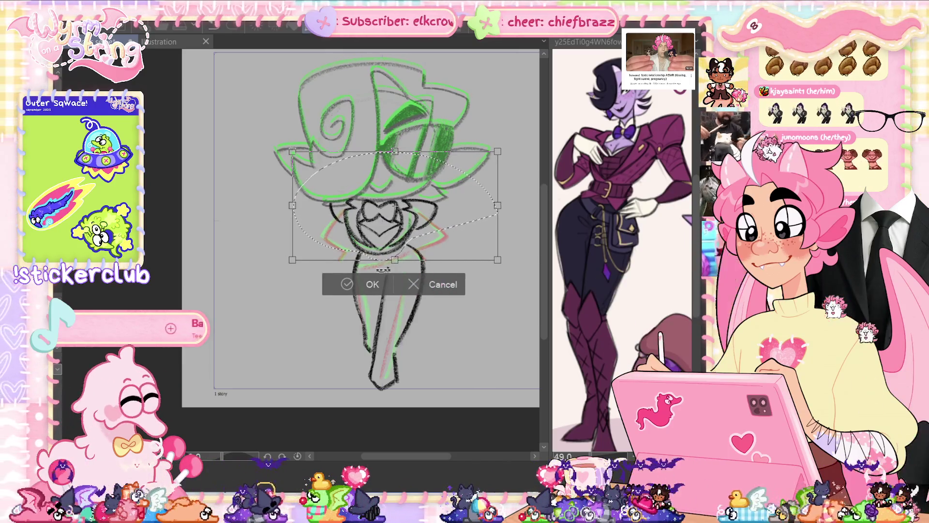
pyautogui.click(372, 286)
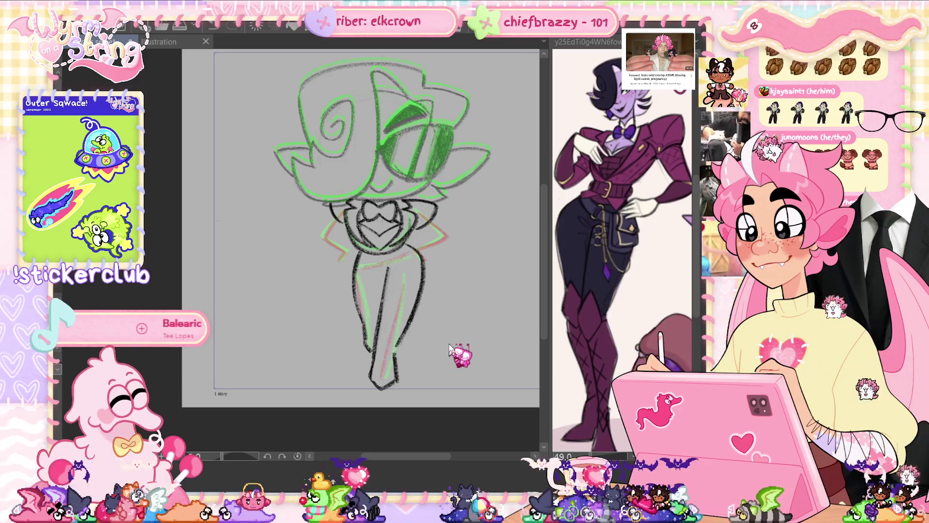
# Clear the selection, pencil a flared coat tail on the right, and redraw the left leg edge.
pyautogui.moveTo(494, 211); pyautogui.dragTo(401, 247)
pyautogui.hotkey('ctrl', 'd')
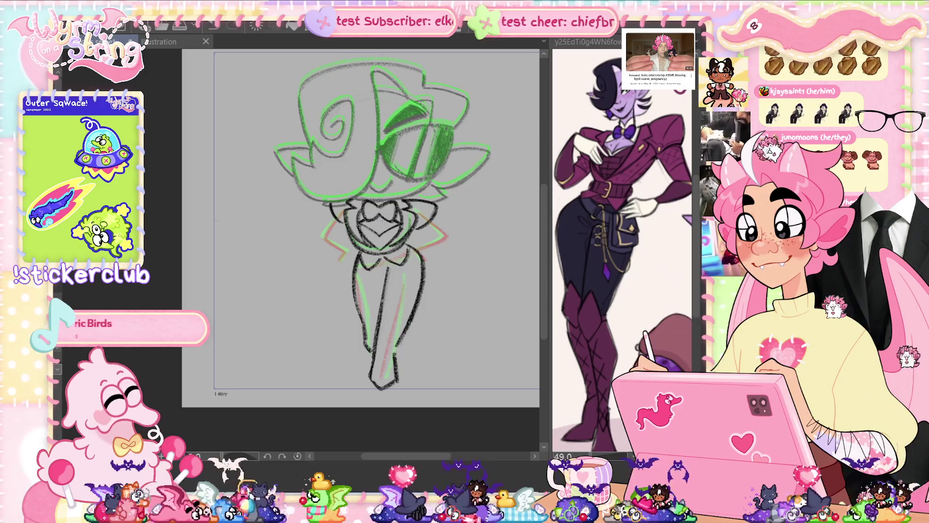
pyautogui.moveTo(357, 264); pyautogui.dragTo(338, 319)
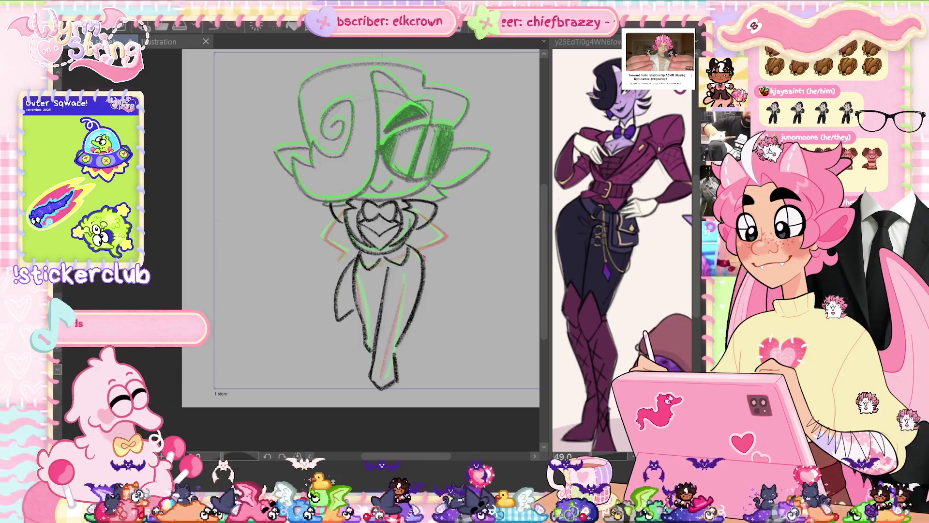
pyautogui.hotkey('ctrl', 'z')
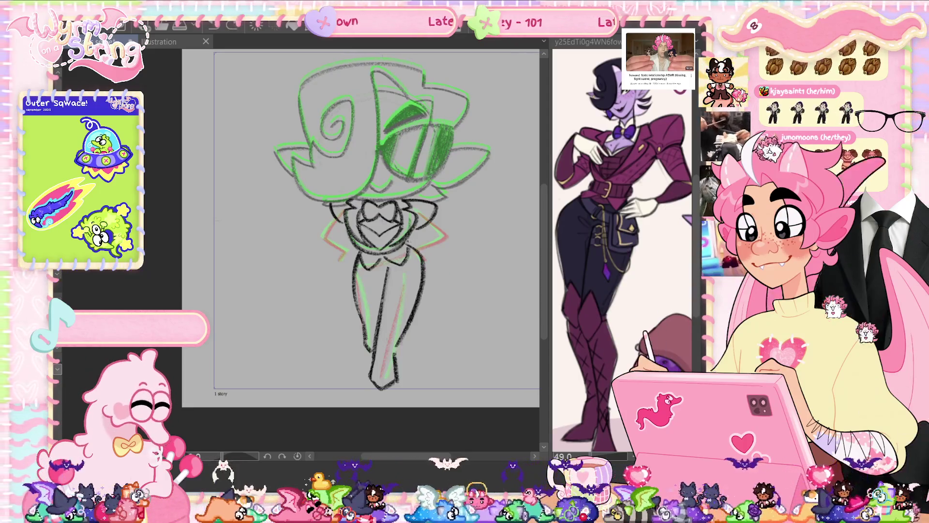
pyautogui.moveTo(412, 244); pyautogui.dragTo(440, 319)
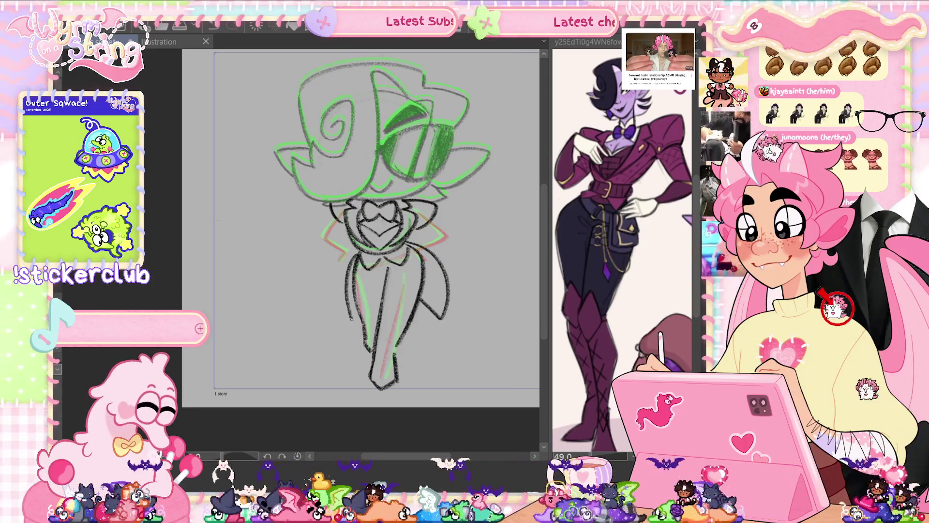
pyautogui.moveTo(357, 259); pyautogui.dragTo(348, 324)
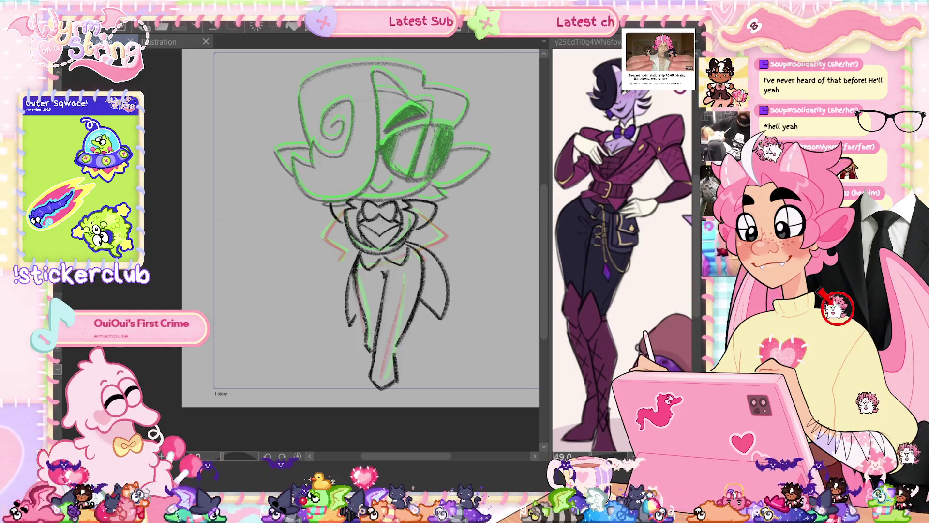
pyautogui.hscroll(-1, 363, 227)
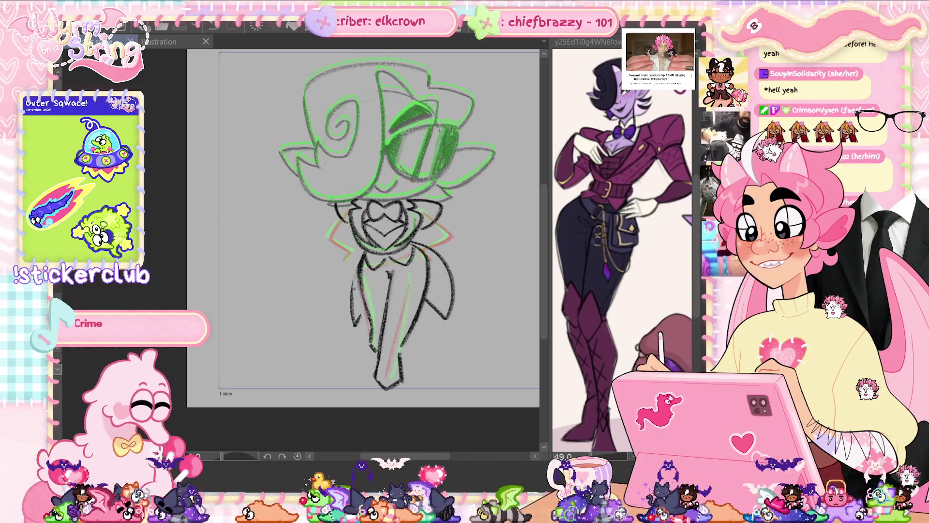
# Remove the earlier left leg strokes and replace them with one shorter, cleaner leg line.
pyautogui.hotkey('ctrl', 'z')
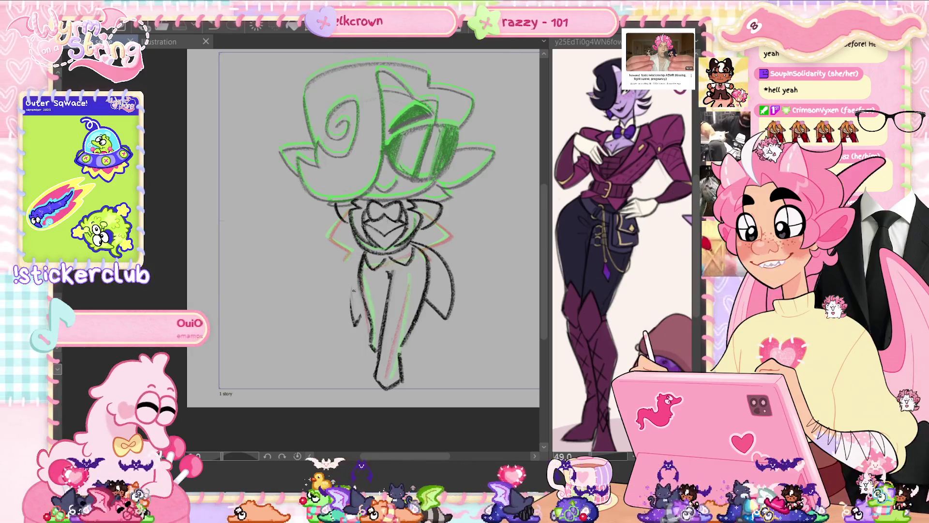
pyautogui.hotkey('ctrl', 'z')
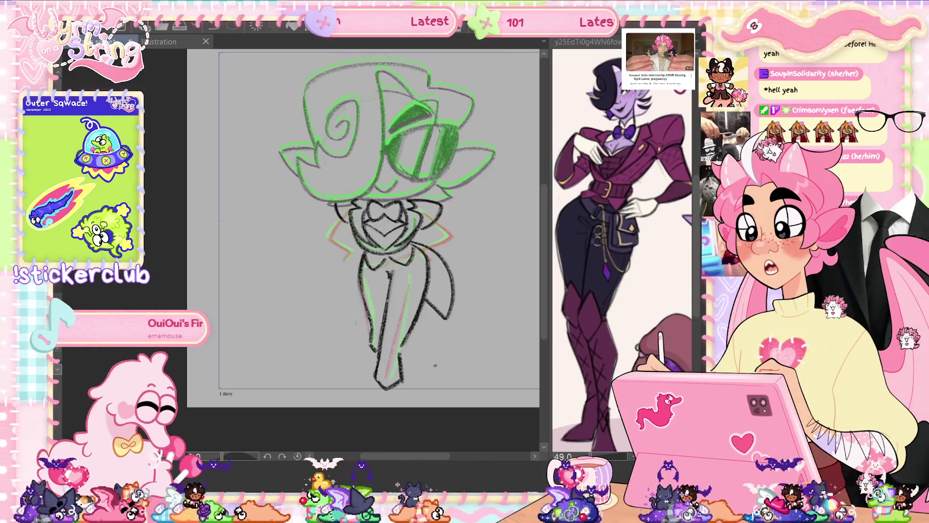
pyautogui.moveTo(359, 274); pyautogui.dragTo(364, 336)
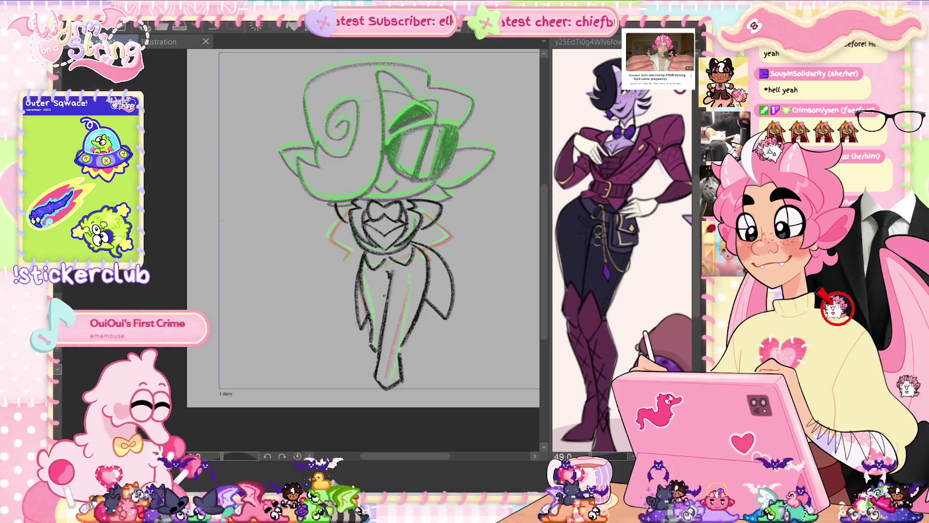
pyautogui.hotkey('ctrl', 'z')
pyautogui.moveTo(357, 295); pyautogui.dragTo(356, 326)
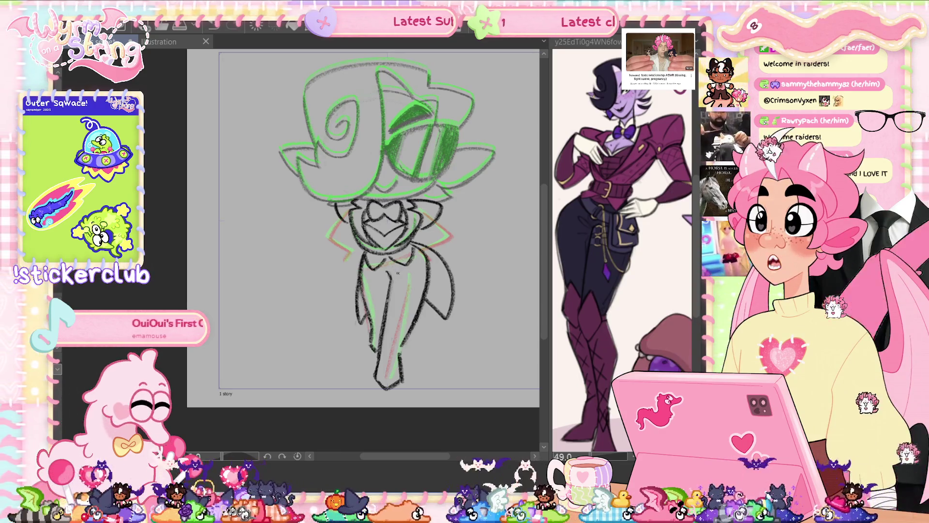
pyautogui.scroll(1, 362, 227)
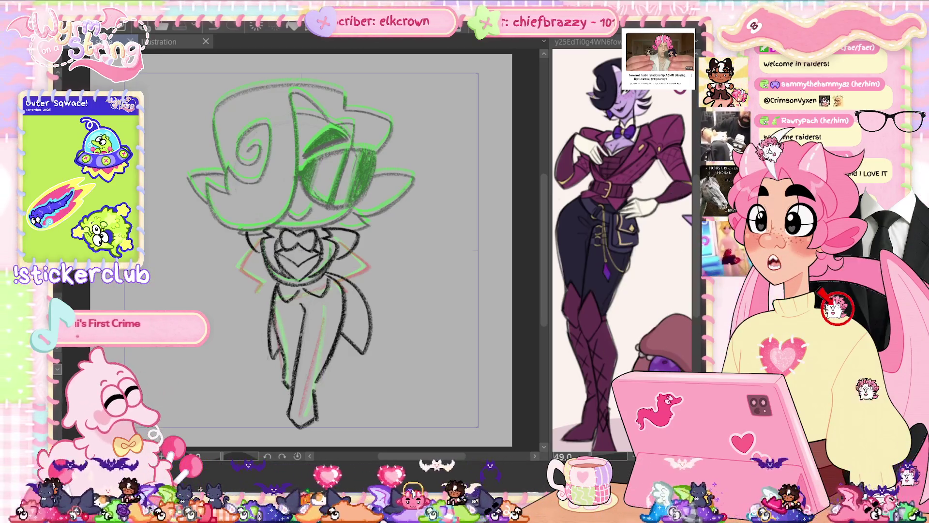
# Show the animation Timeline, switch to the next frame, and hide it again.
pyautogui.hotkey('ctrl', 'shift', 't')
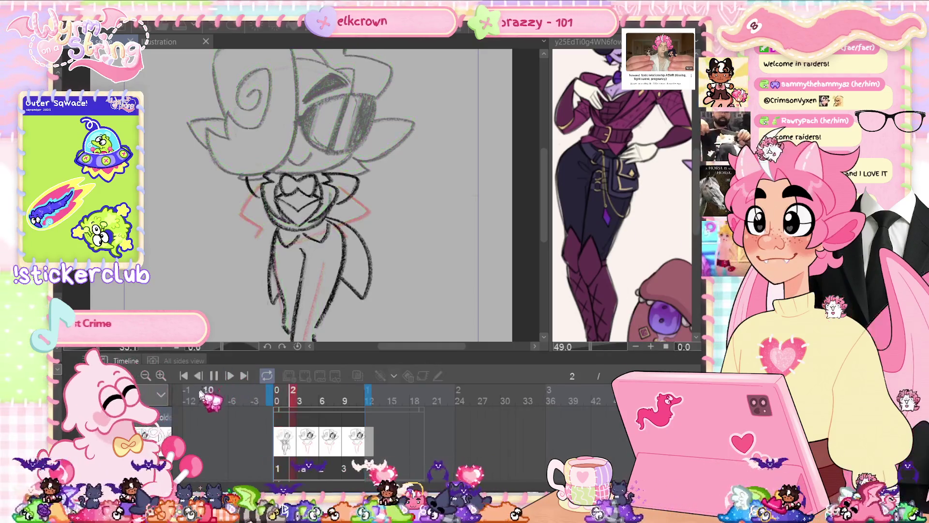
pyautogui.hotkey('ctrl', 'shift', 't')
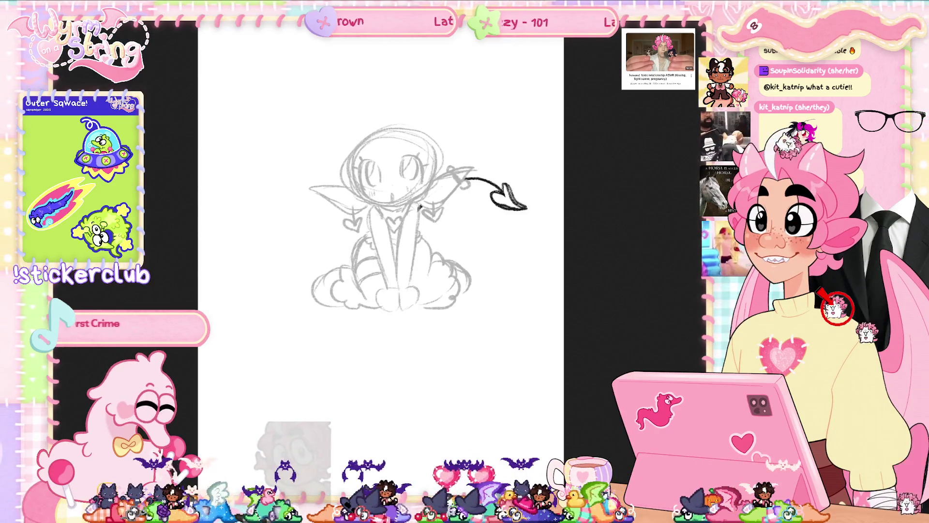
# Move and rotate the devil-tail stroke so it stands upright at the head's right side.
pyautogui.moveTo(307, 191)
pyautogui.mouseDown()
pyautogui.moveTo(431, 73)
pyautogui.moveTo(339, 145)
pyautogui.moveTo(394, 114)
pyautogui.moveTo(456, 311)
pyautogui.moveTo(271, 246)
pyautogui.mouseUp()
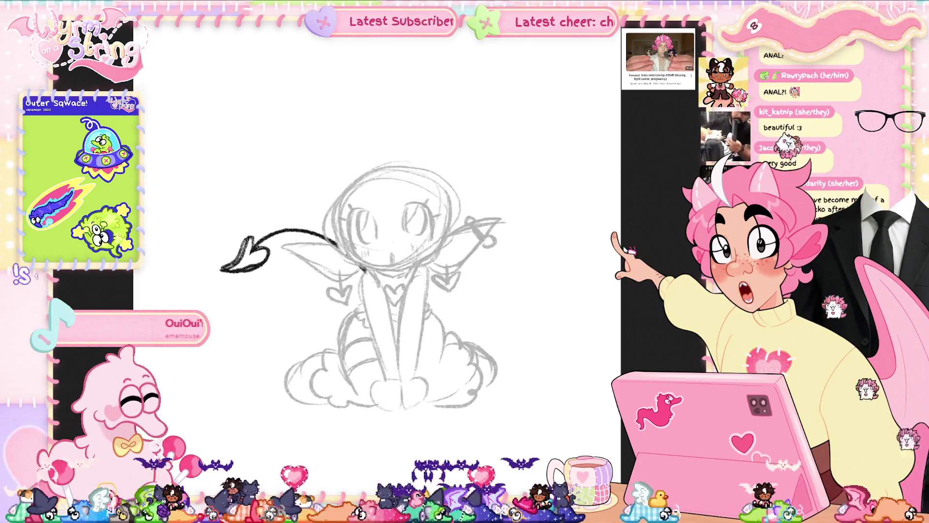
pyautogui.moveTo(327, 184)
pyautogui.mouseDown()
pyautogui.moveTo(382, 135)
pyautogui.moveTo(363, 145)
pyautogui.moveTo(436, 218)
pyautogui.moveTo(530, 251)
pyautogui.moveTo(278, 250)
pyautogui.mouseUp()
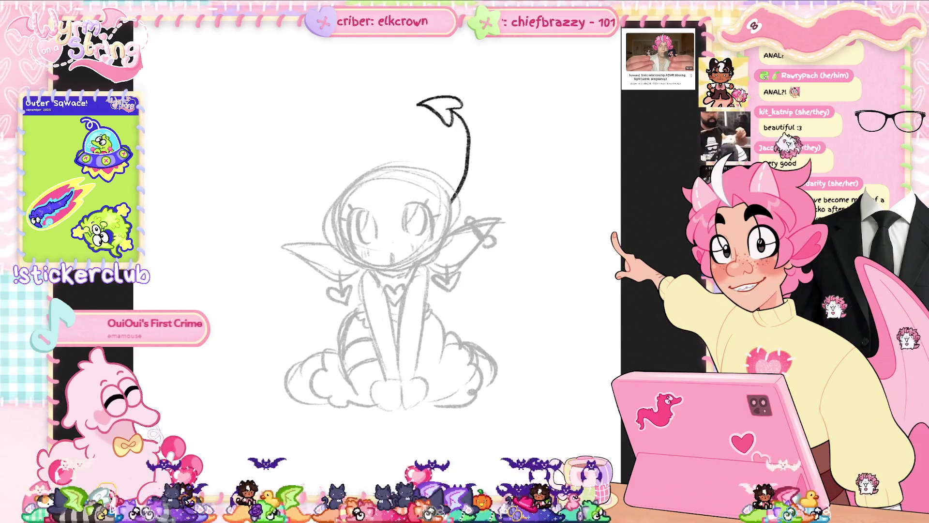
pyautogui.moveTo(329, 145)
pyautogui.mouseDown()
pyautogui.moveTo(315, 194)
pyautogui.moveTo(354, 109)
pyautogui.moveTo(566, 220)
pyautogui.mouseUp()
pyautogui.moveTo(439, 273)
pyautogui.mouseDown()
pyautogui.moveTo(327, 183)
pyautogui.moveTo(339, 146)
pyautogui.moveTo(387, 121)
pyautogui.moveTo(532, 203)
pyautogui.moveTo(367, 115)
pyautogui.moveTo(315, 63)
pyautogui.moveTo(339, 131)
pyautogui.moveTo(392, 97)
pyautogui.mouseUp()
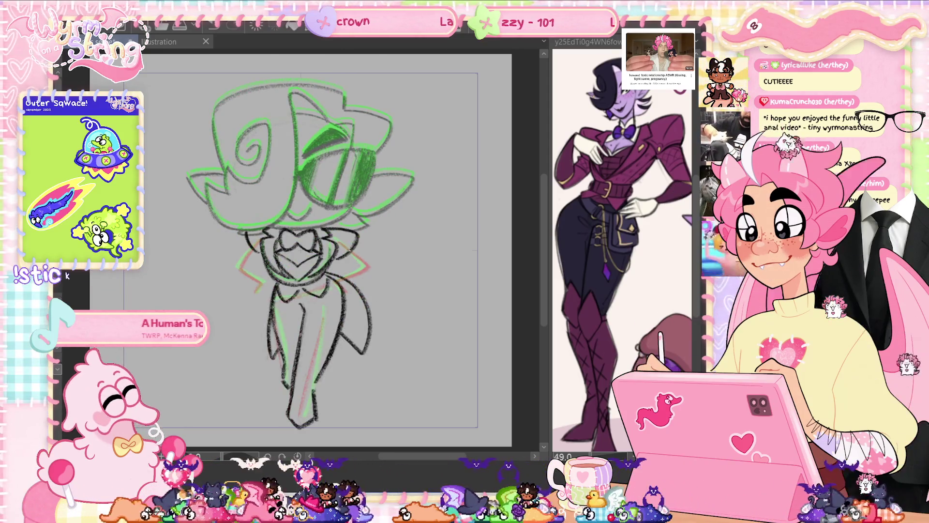
# Zoom in and sketch a stroke right of the collar twice, undoing each attempt.
pyautogui.scroll(1, 300, 242)
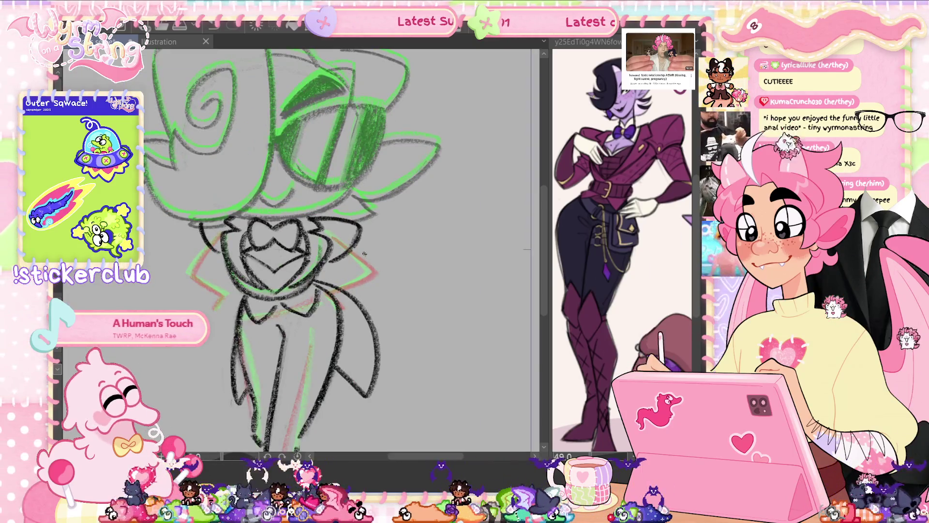
pyautogui.moveTo(355, 254); pyautogui.dragTo(376, 273)
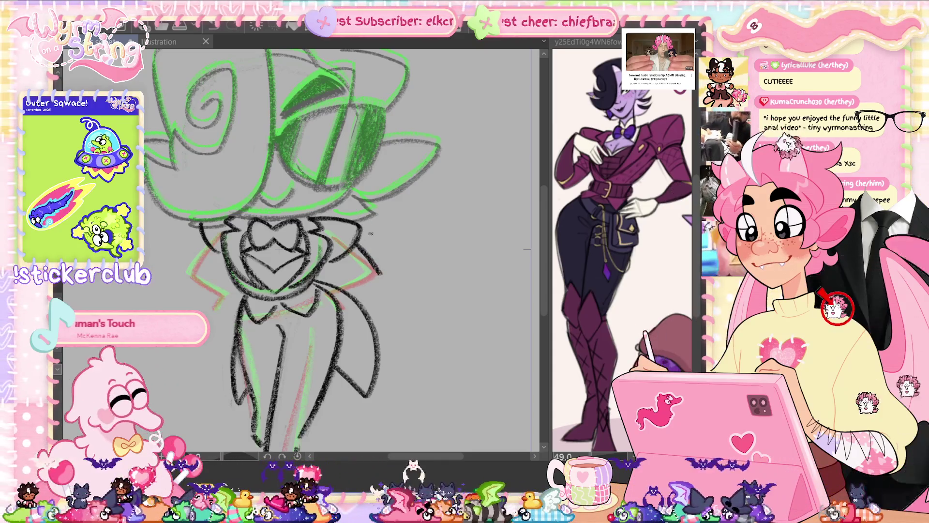
pyautogui.hotkey('ctrl', 'z')
pyautogui.moveTo(354, 245); pyautogui.dragTo(376, 270)
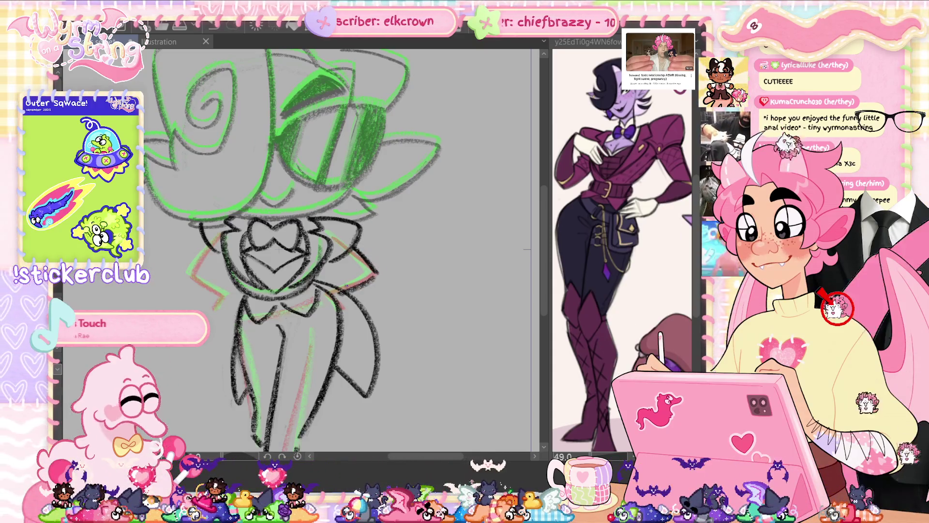
pyautogui.hotkey('ctrl', 'z')
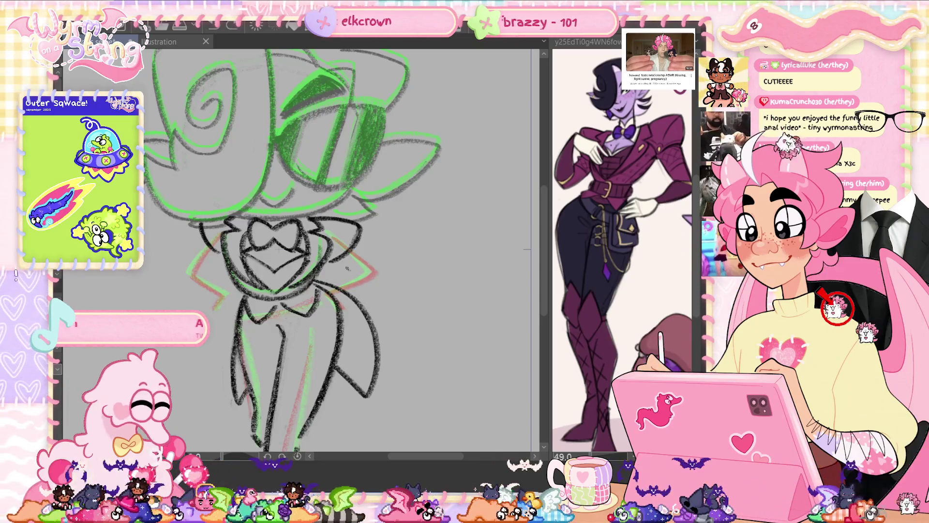